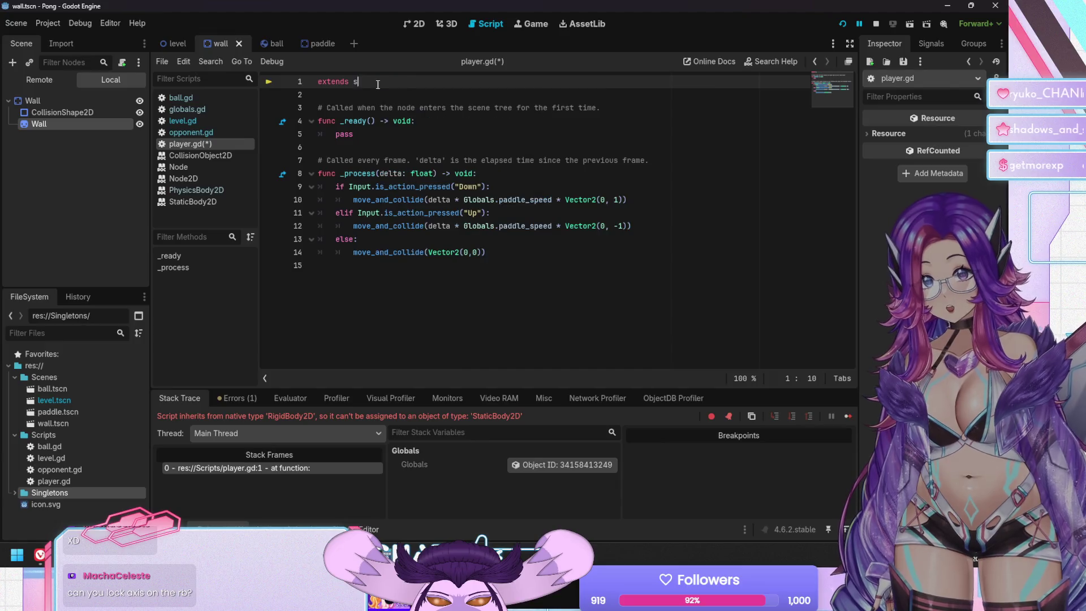
Make player.gd and opponent.gd extend StaticBody2D, test-running the game after each change.
text(c)
key(Return)
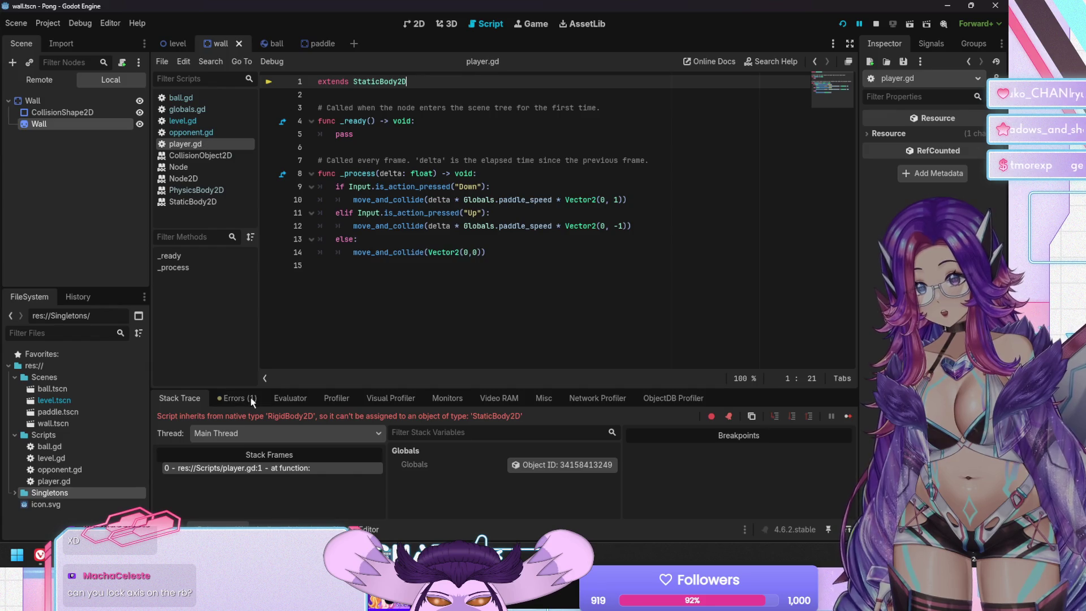
key(F5)
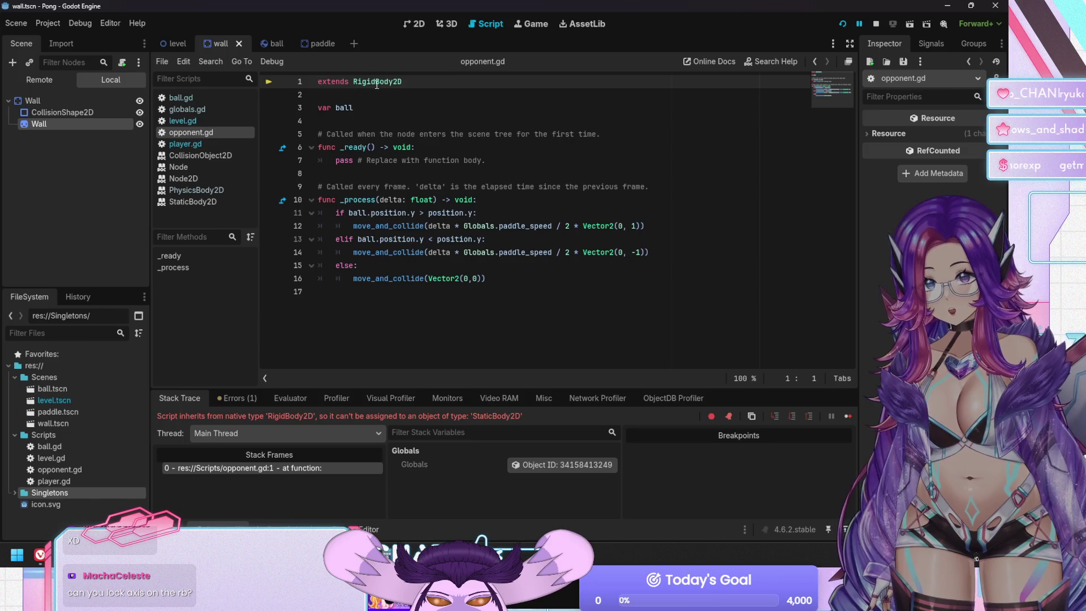
text(c)
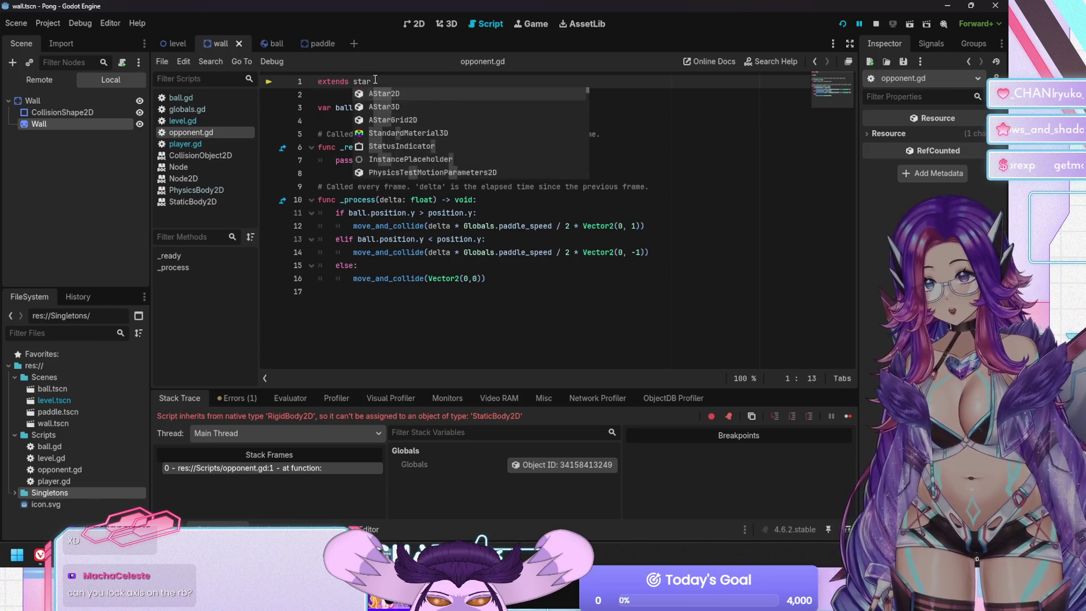
key(Return)
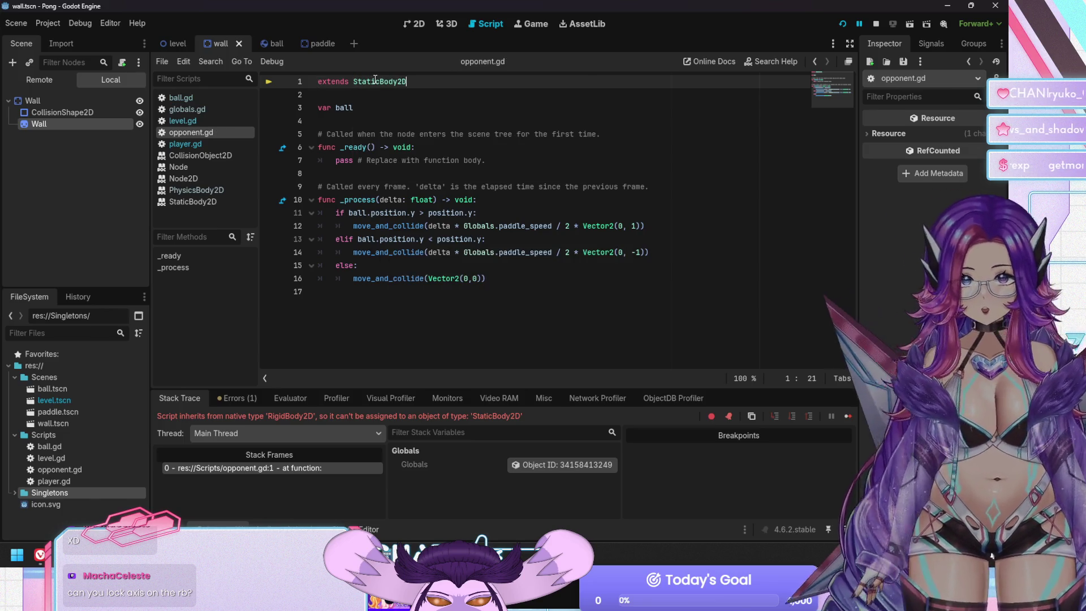
key(F5)
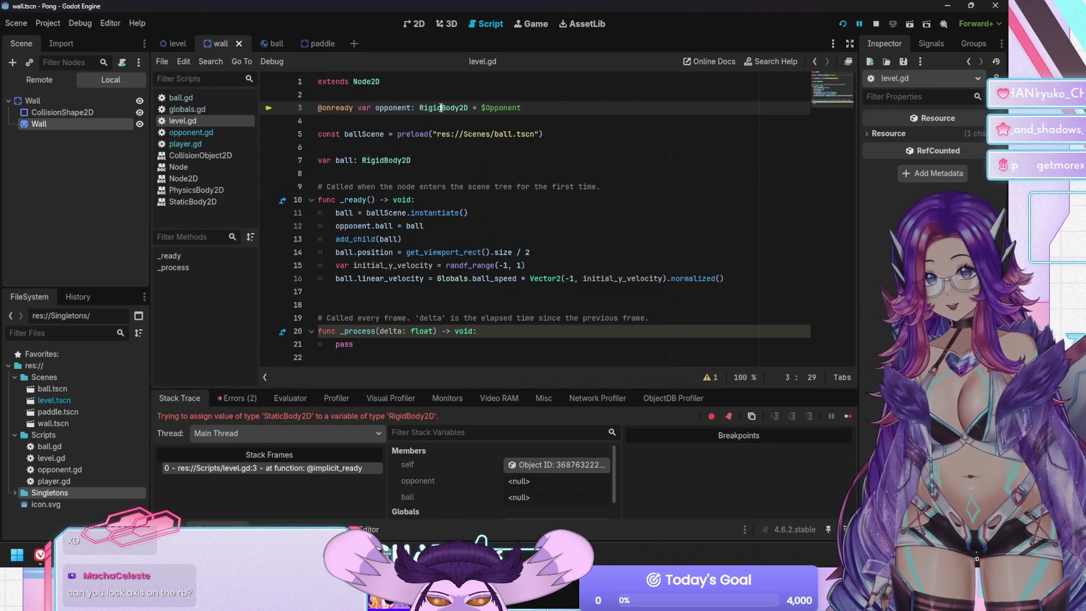
Retype level.gd's opponent variable as StaticBody2D and run the game.
text(tic)
key(Return)
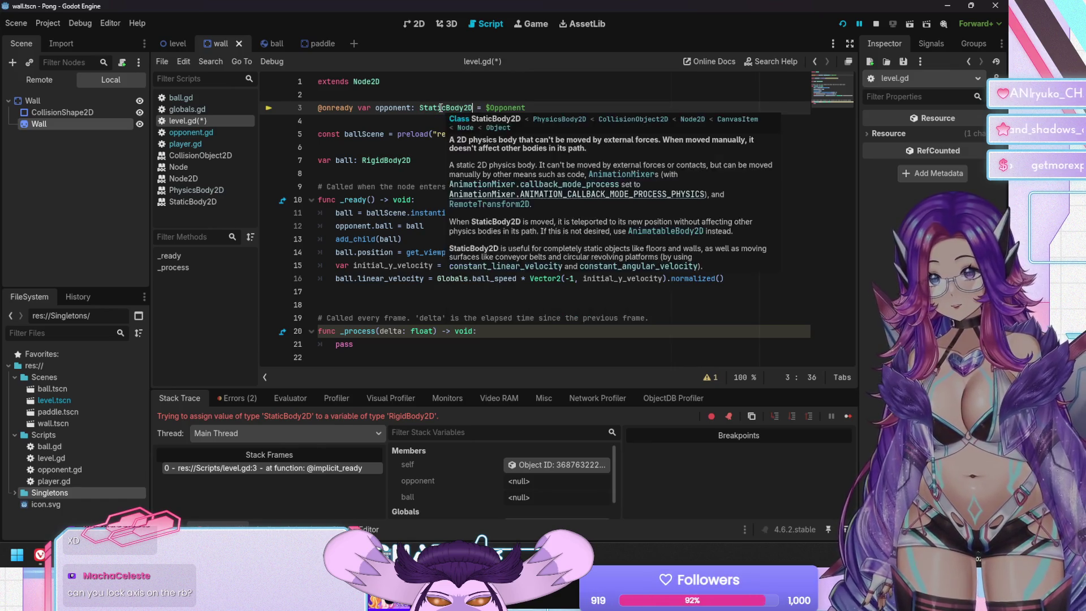
key(F5)
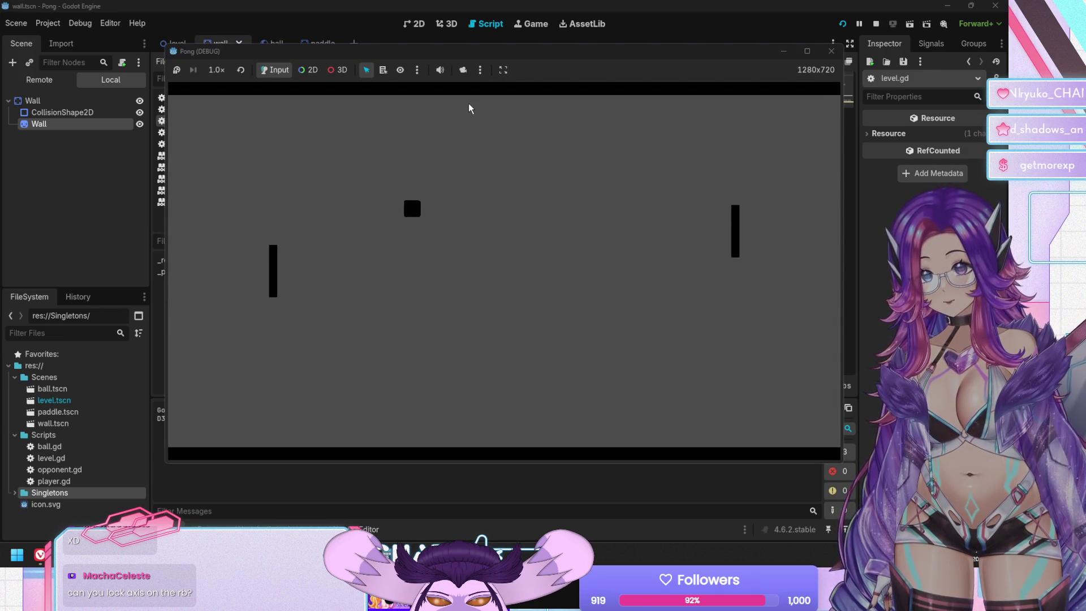
Nudge the left paddle up, stop the game, and relaunch it.
key(Up)
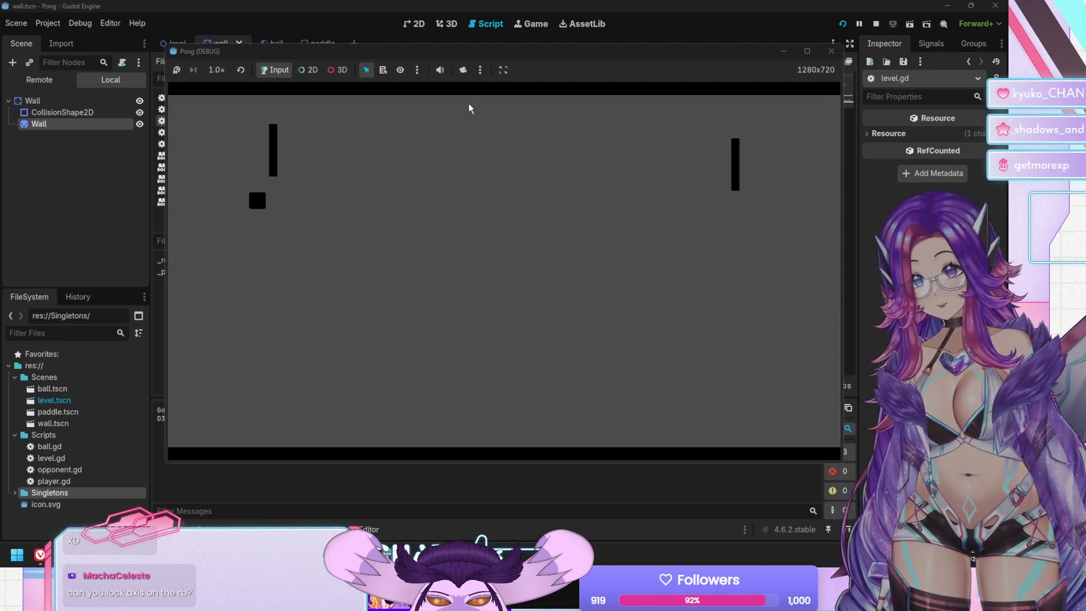
key(F8)
key(F5)
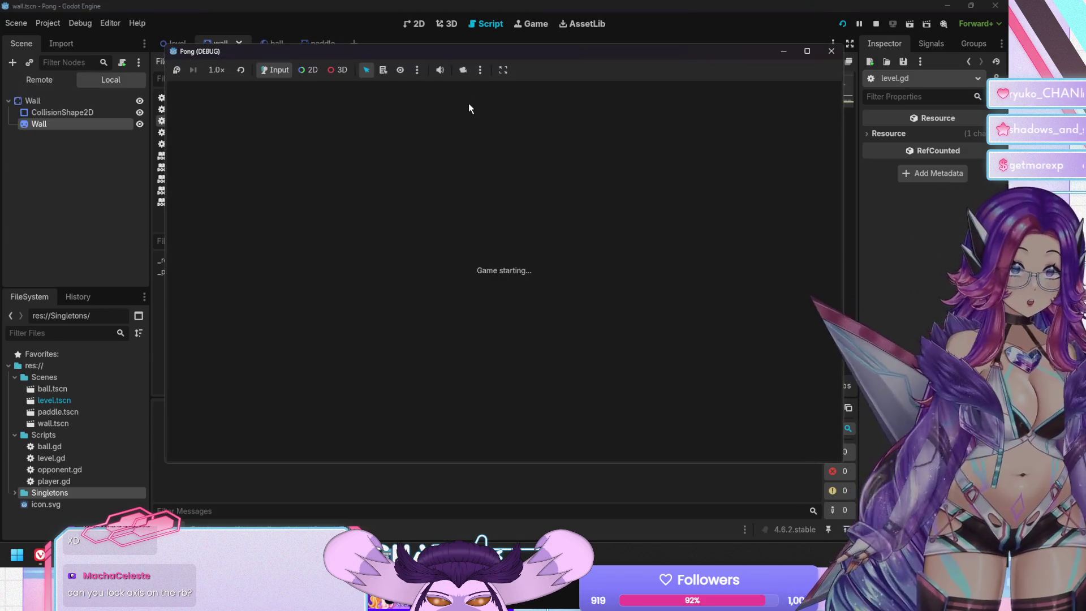
Play a rally moving the left paddle up and down, then stop the game.
key(Down)
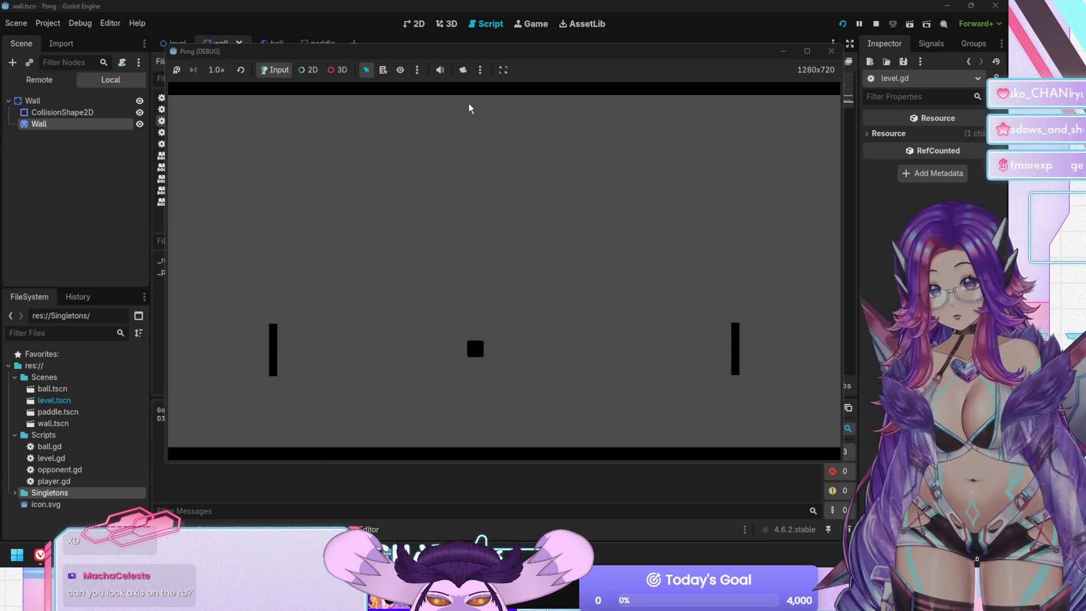
key(Down)
key(Up)
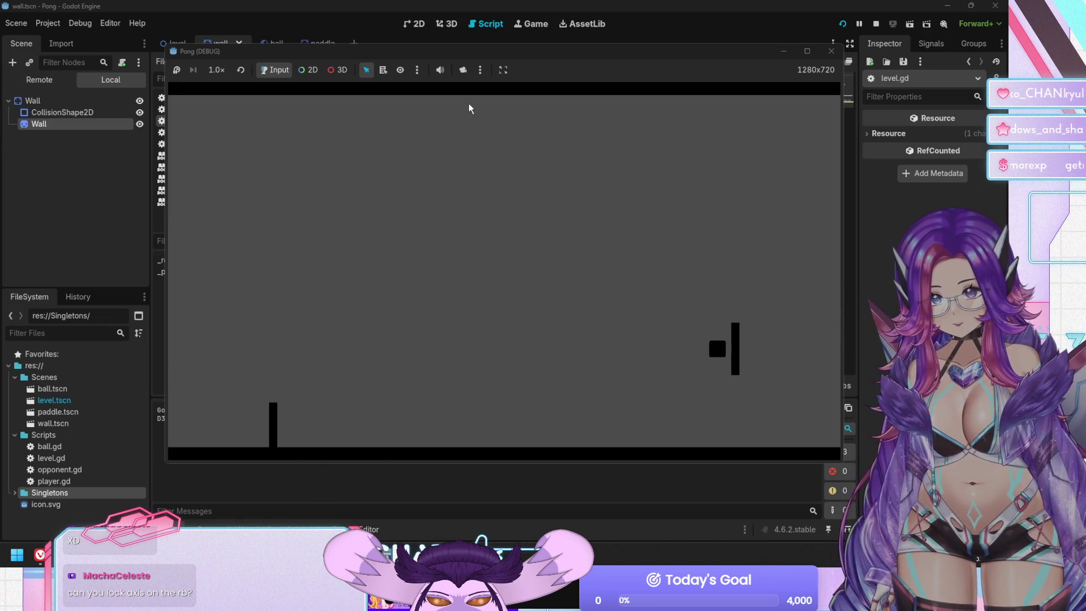
key(Down)
key(Up)
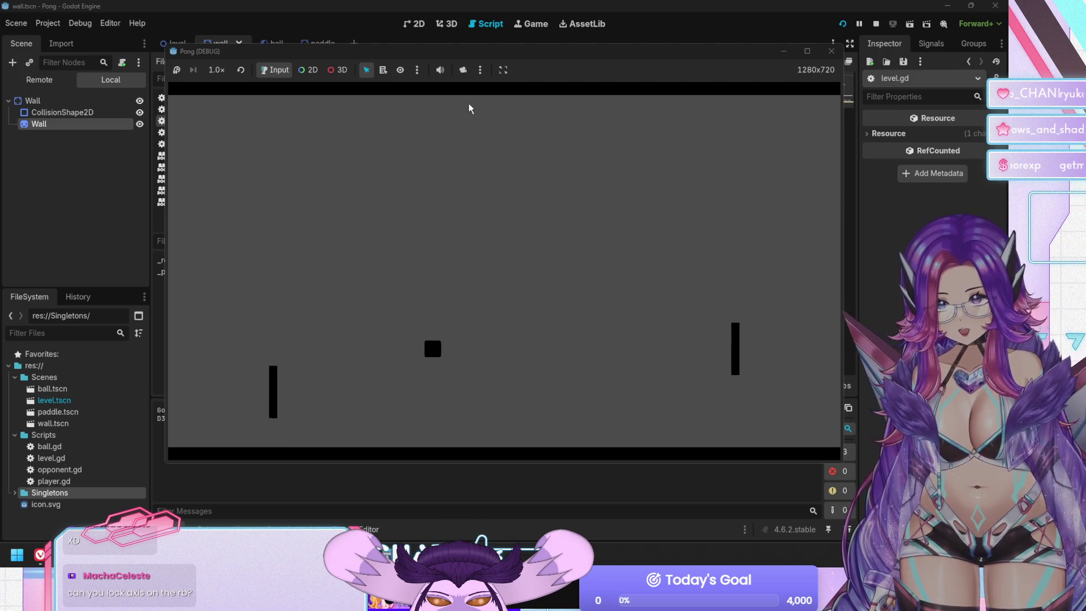
key(Down)
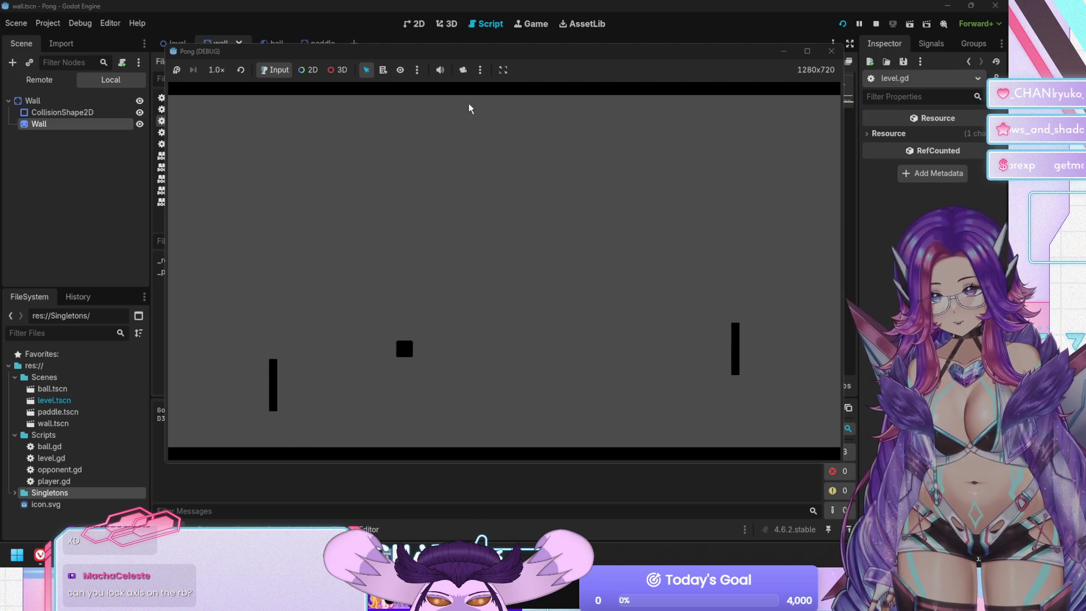
key(Up)
key(F8)
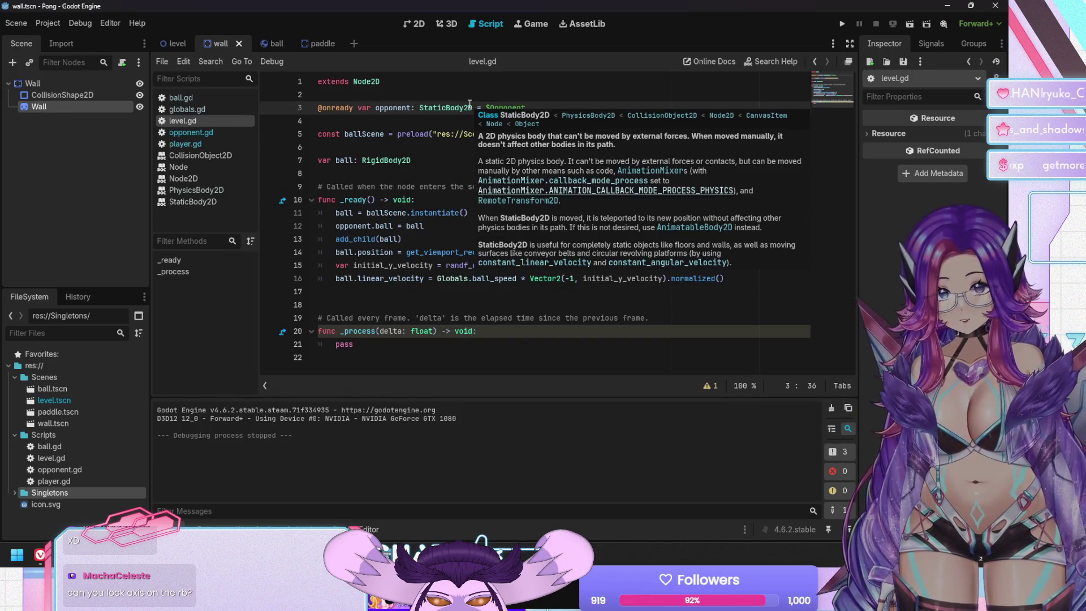
Enable collision layer 2 on the Wall node and save the wall scene.
click(63, 83)
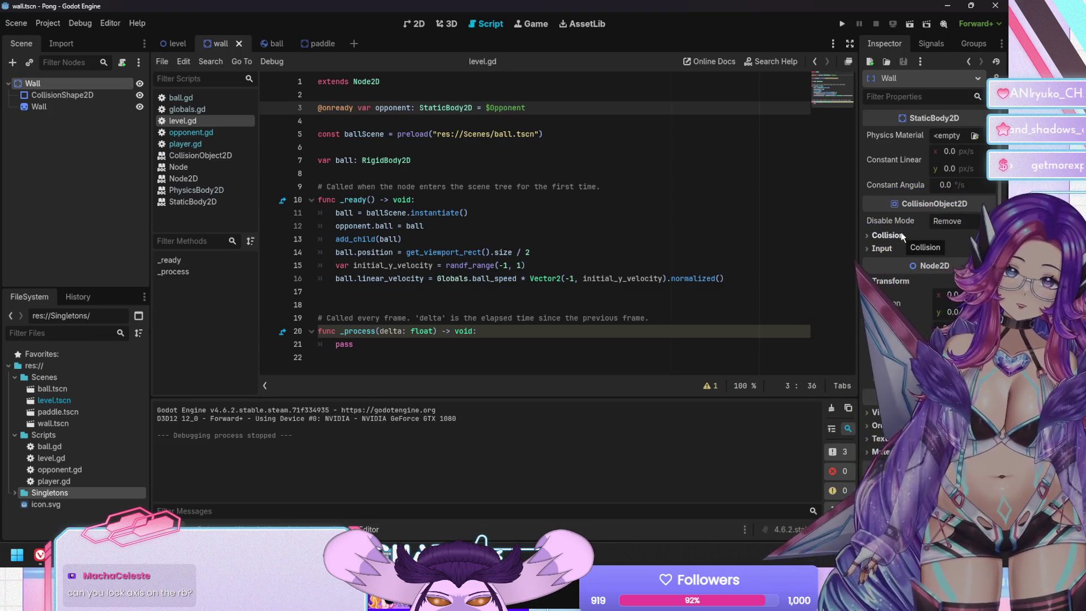
scroll(902, 237, down, 1)
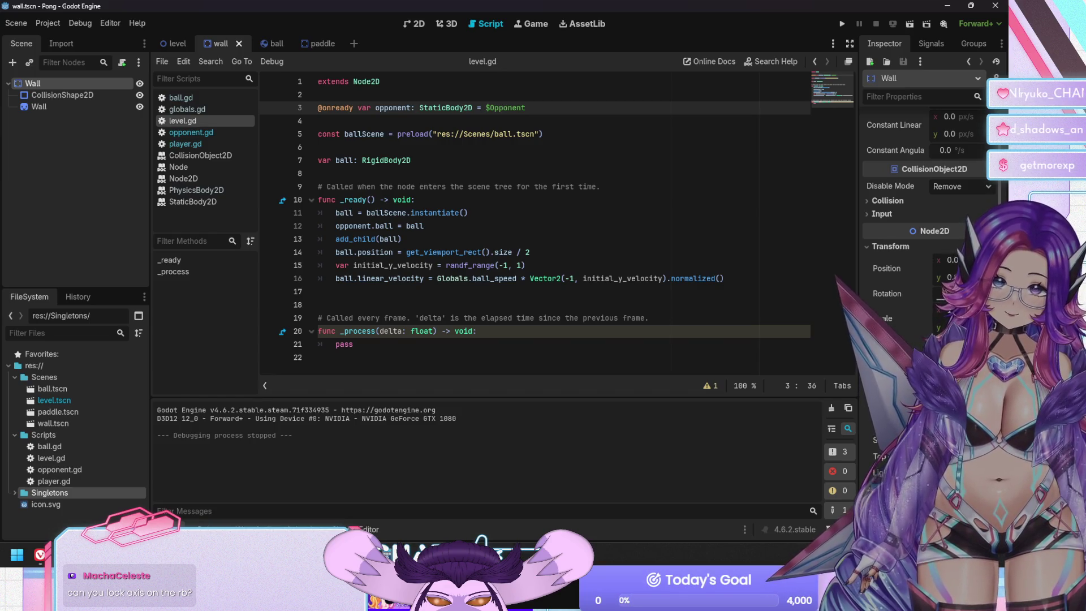
click(882, 200)
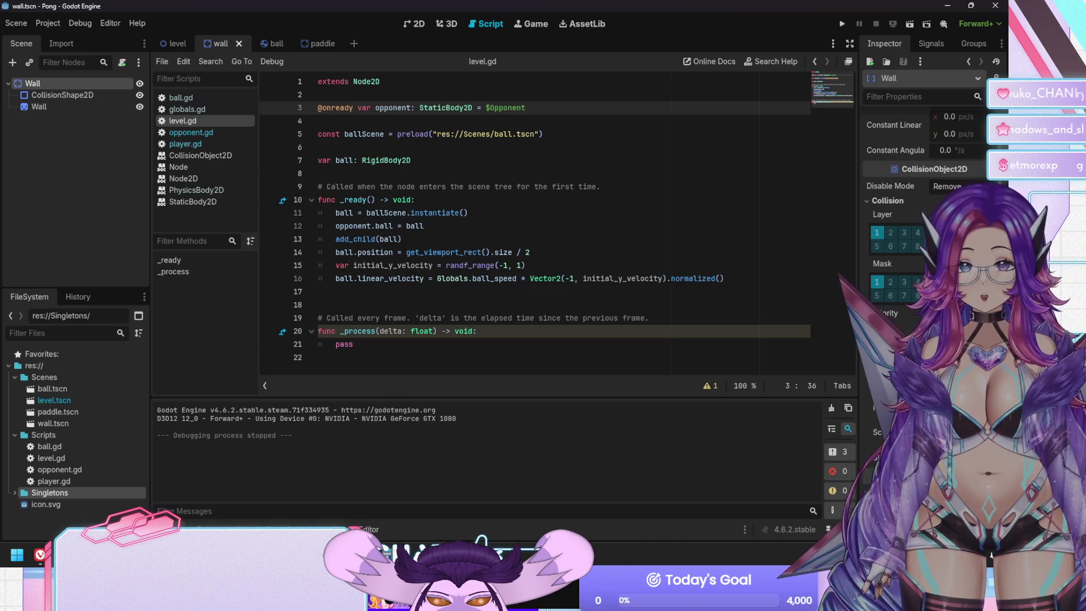
scroll(922, 227, down, 2)
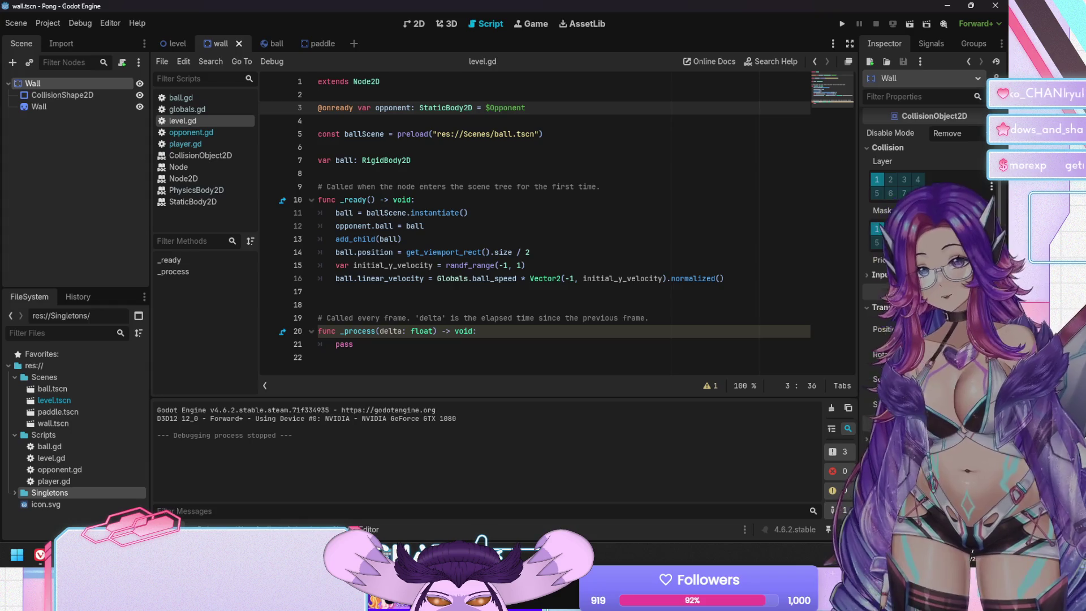
scroll(894, 260, up, 3)
click(890, 268)
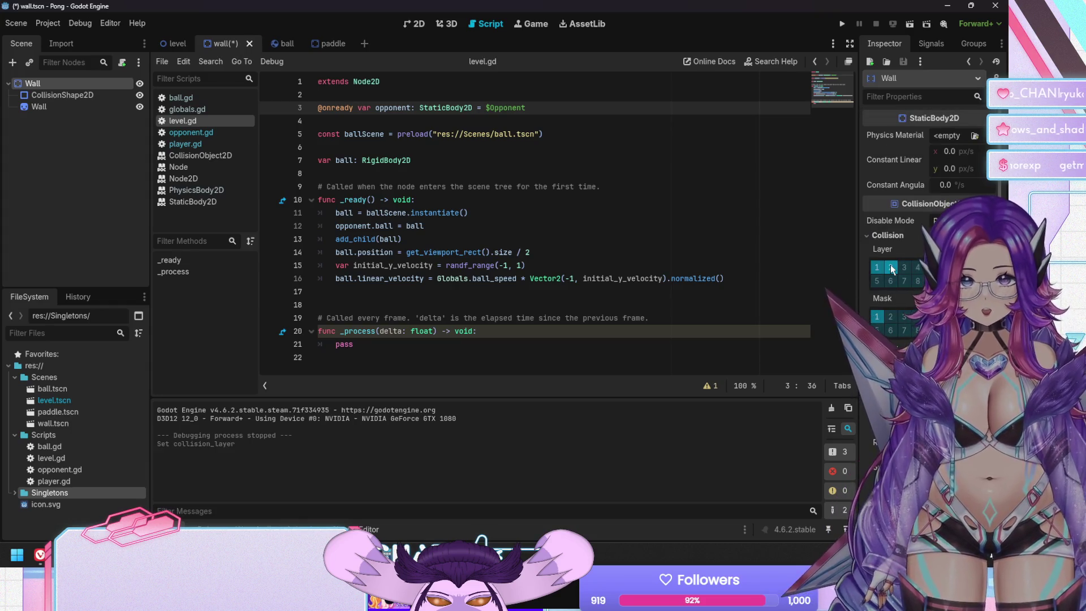
key(ctrl+s)
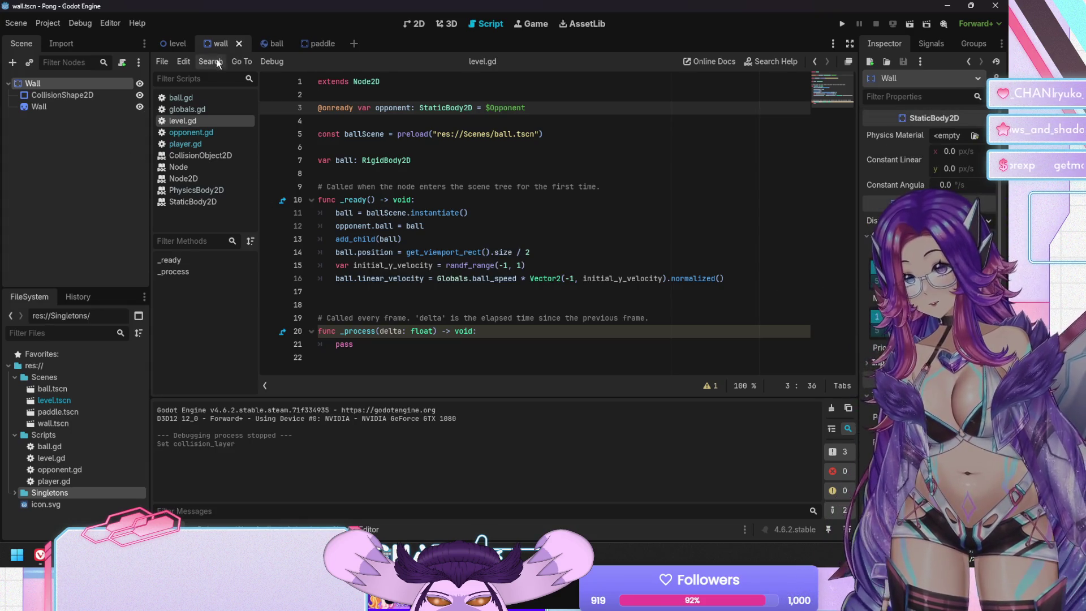
Cycle through the ball and paddle scenes to the level scene.
click(263, 43)
click(320, 44)
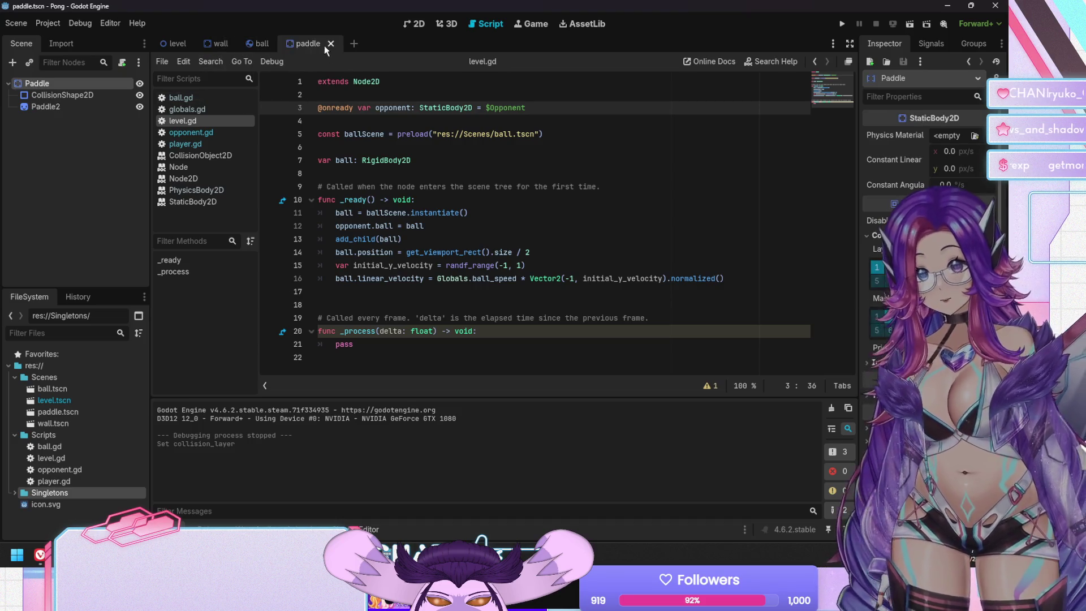
click(172, 50)
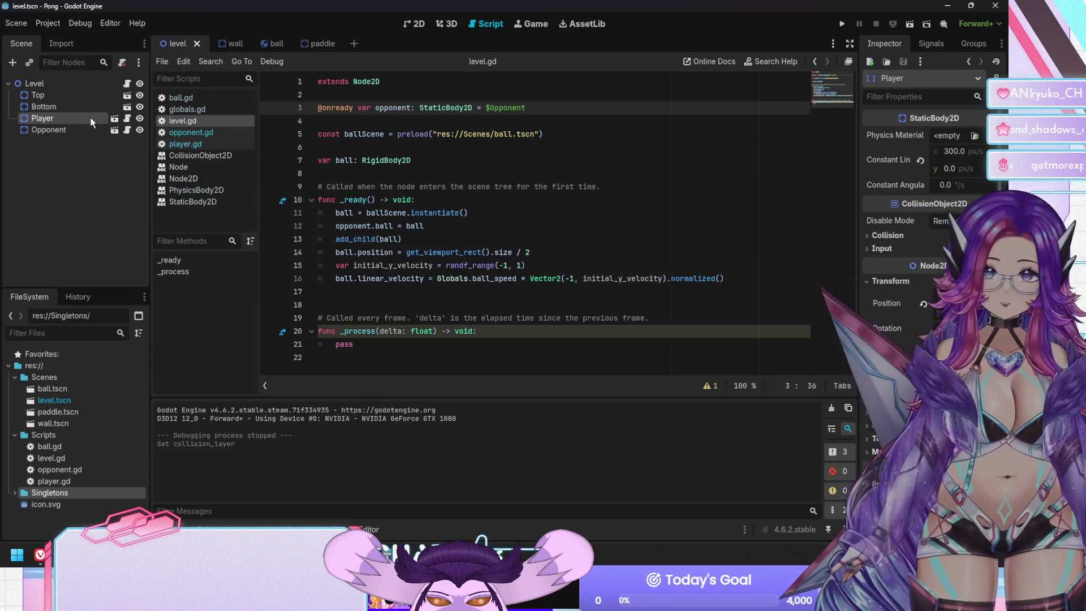
key(F5)
key(Down)
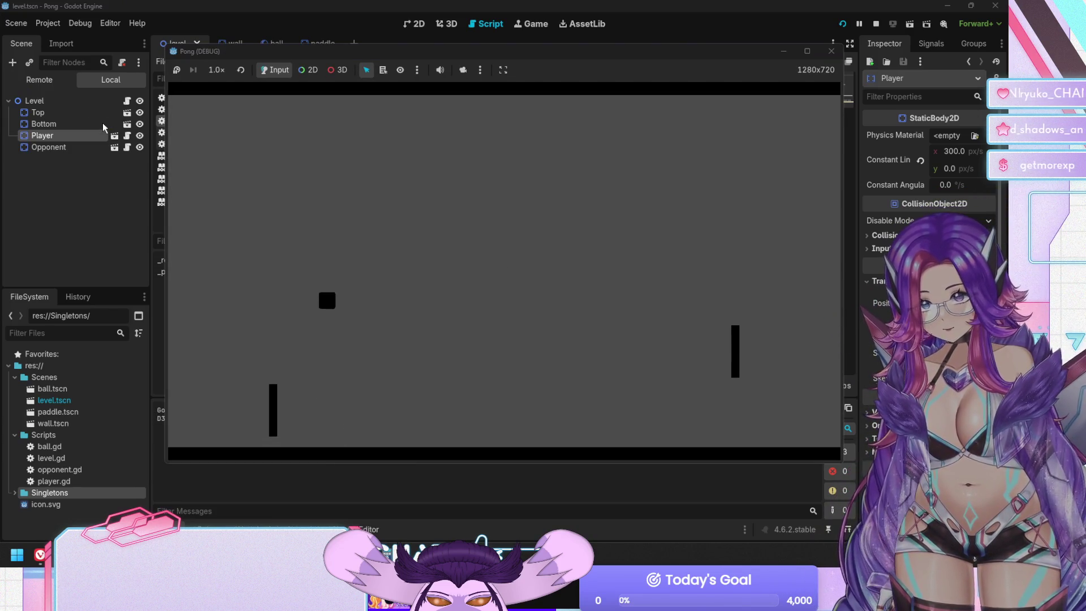
key(Up)
key(F8)
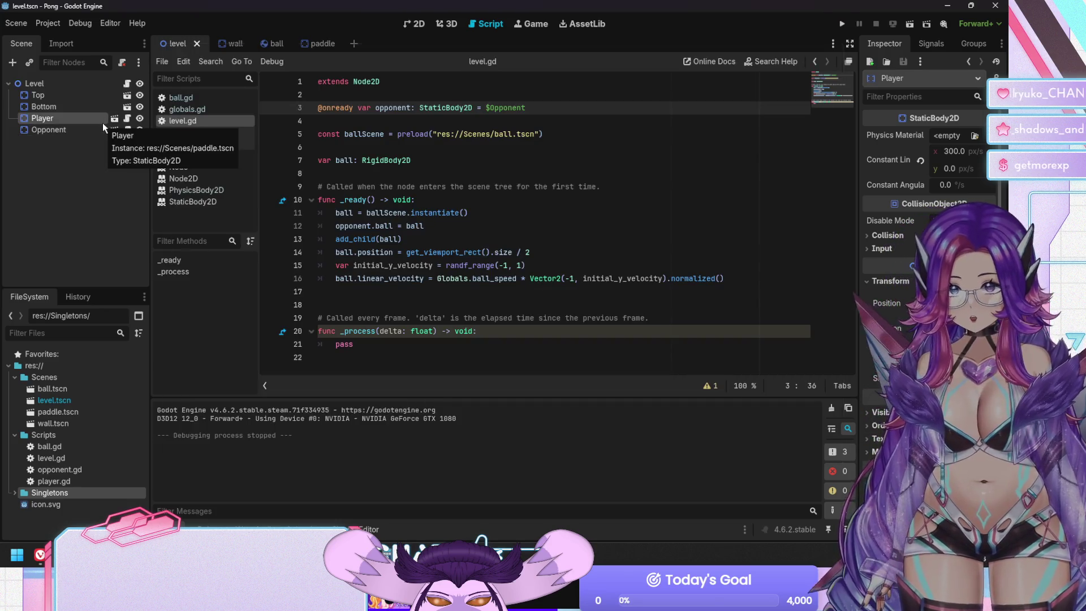
key(F5)
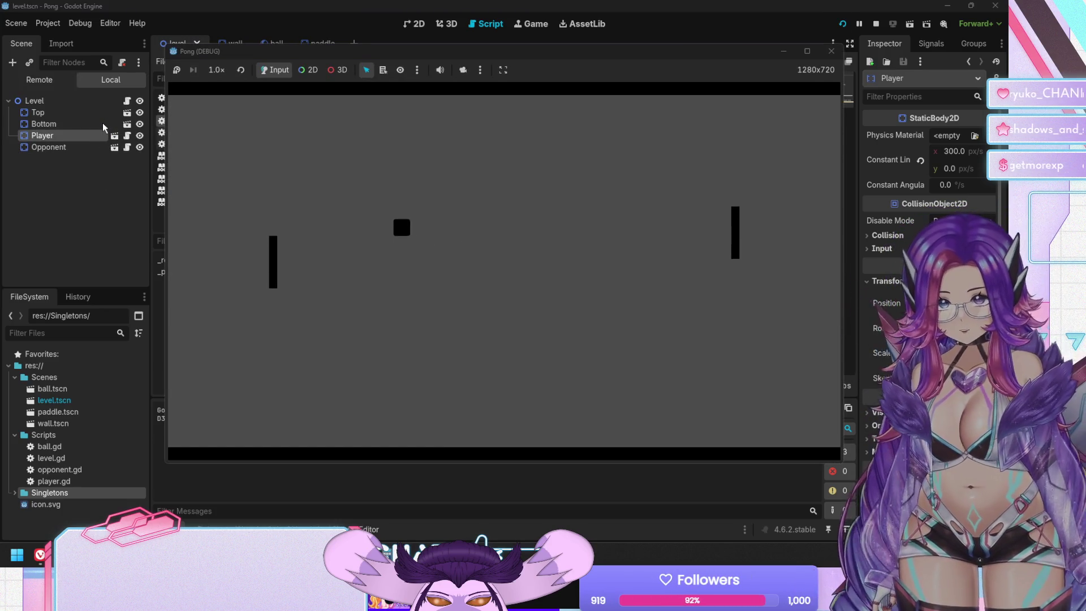
key(Up)
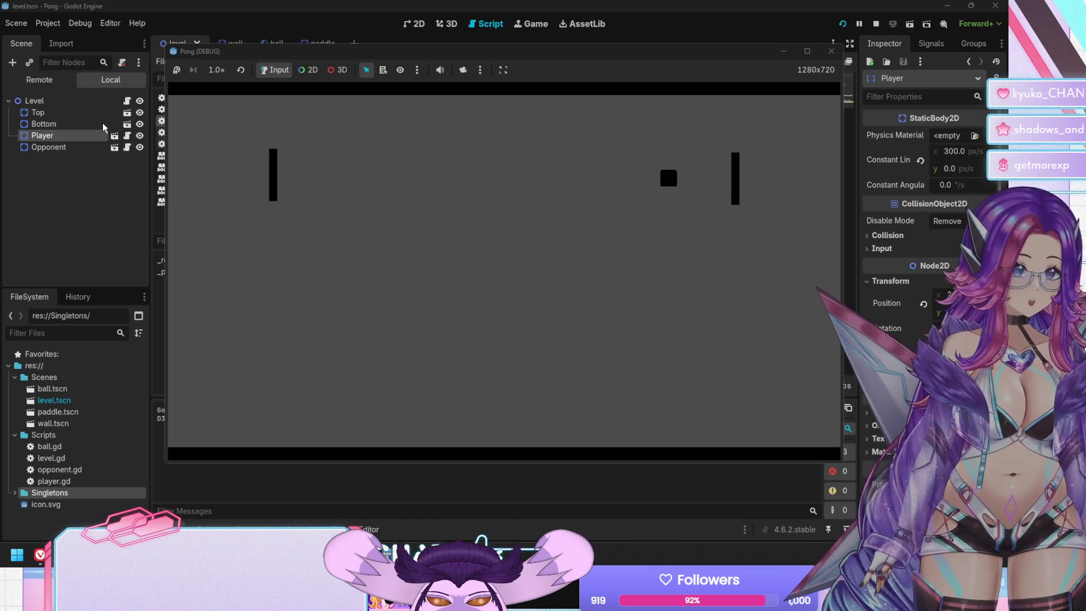
key(F8)
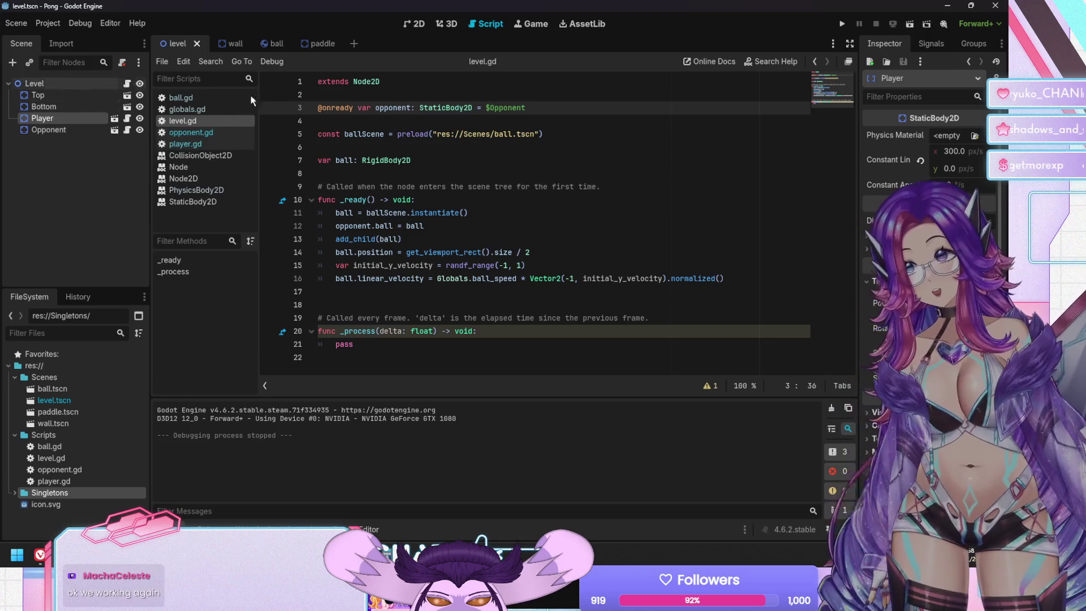
In the ball scene, replace the collision rectangle with a new CircleShape2D.
click(271, 44)
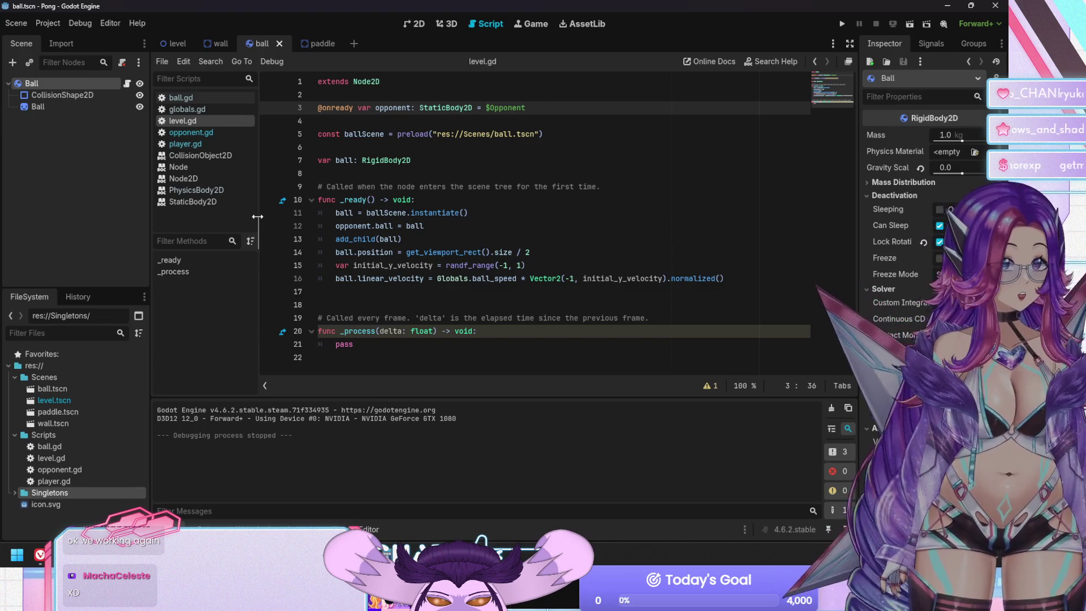
click(39, 107)
click(72, 96)
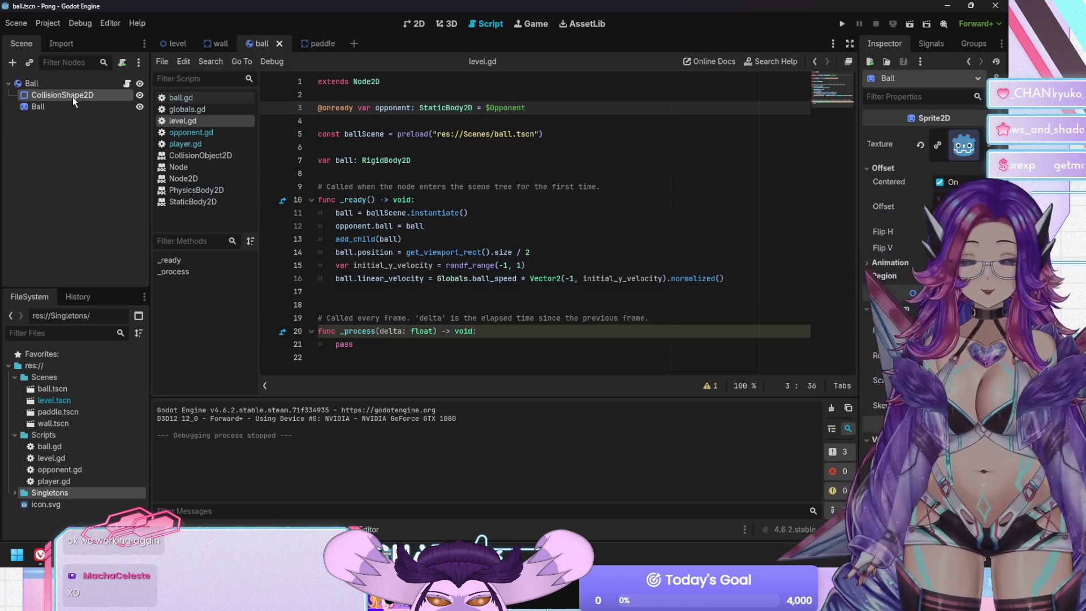
click(427, 25)
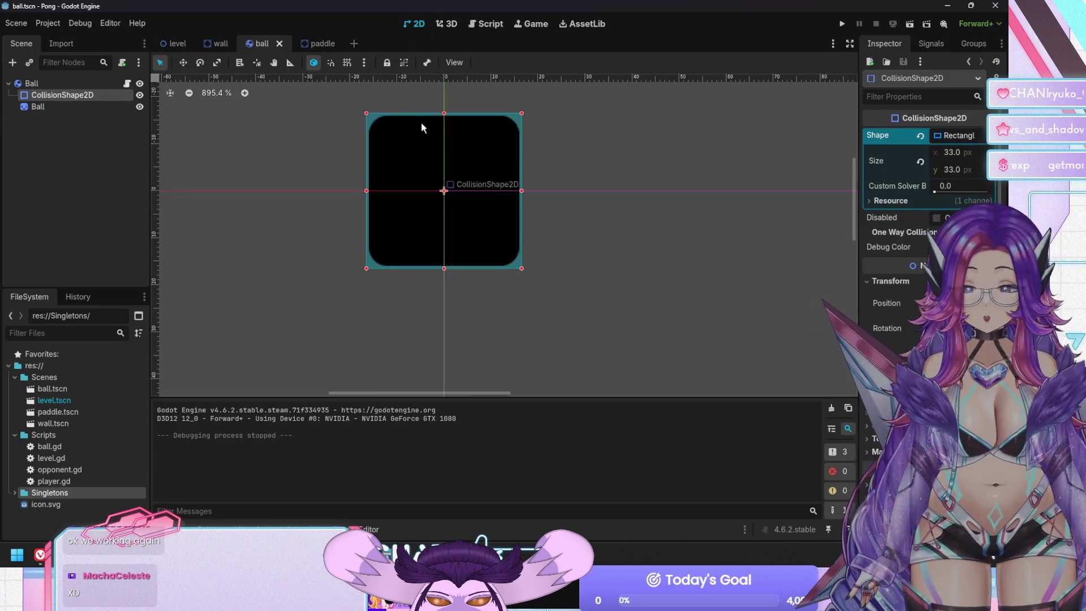
click(961, 135)
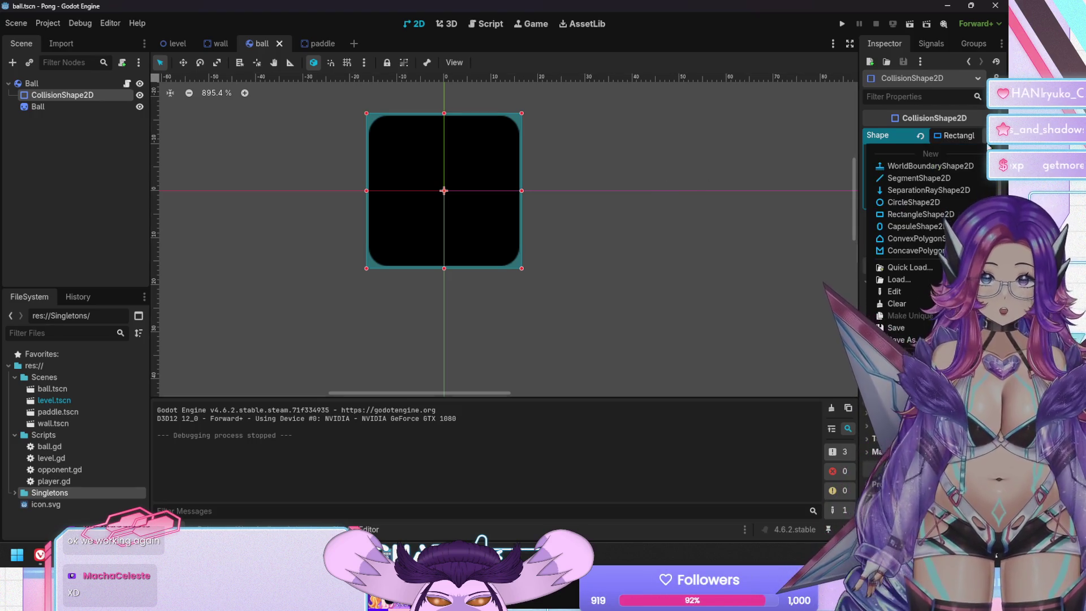
click(913, 196)
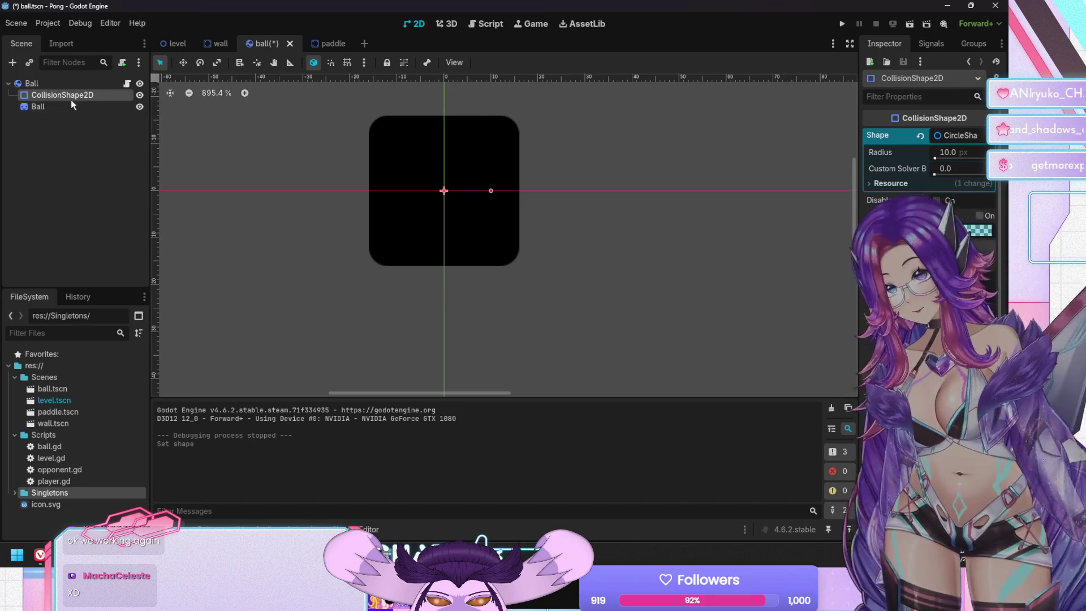
Set the circle's radius to 17, save the ball scene, and run the game.
click(66, 105)
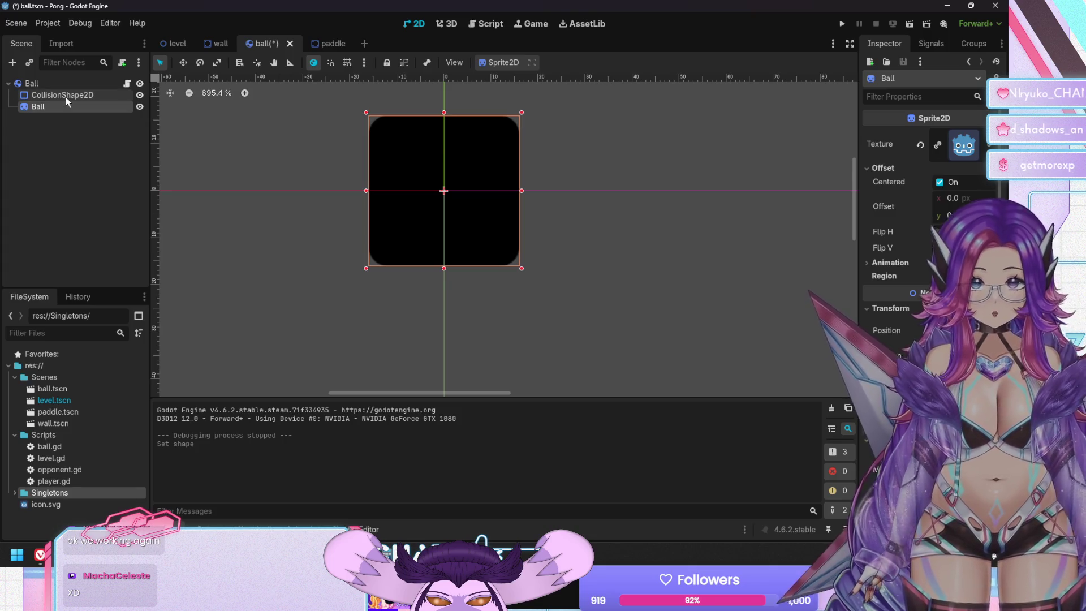
click(964, 145)
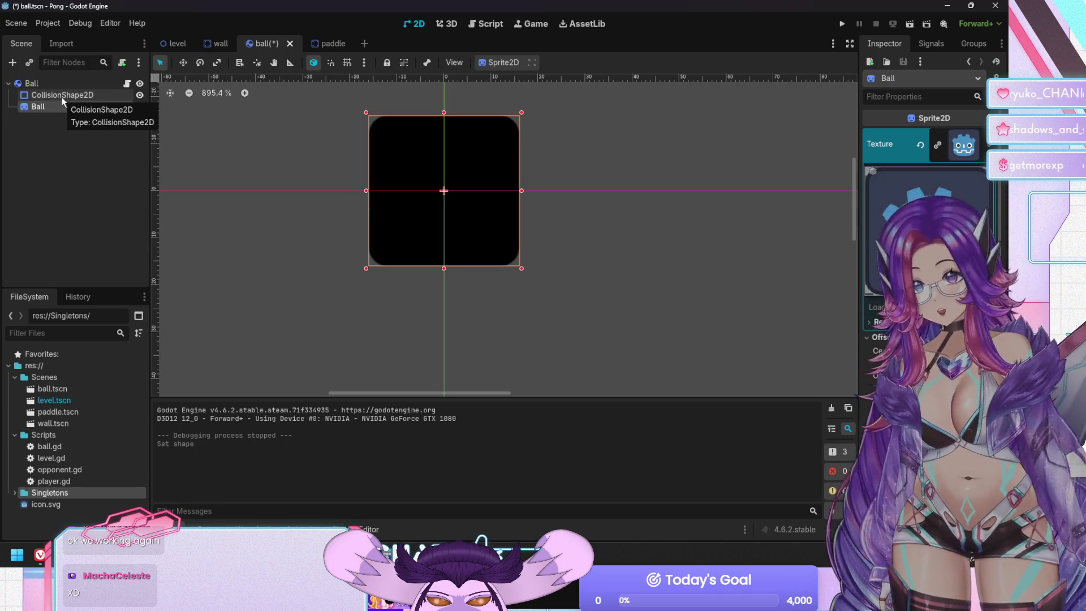
click(61, 96)
click(961, 152)
text(32)
key(BackSpace)
text(3)
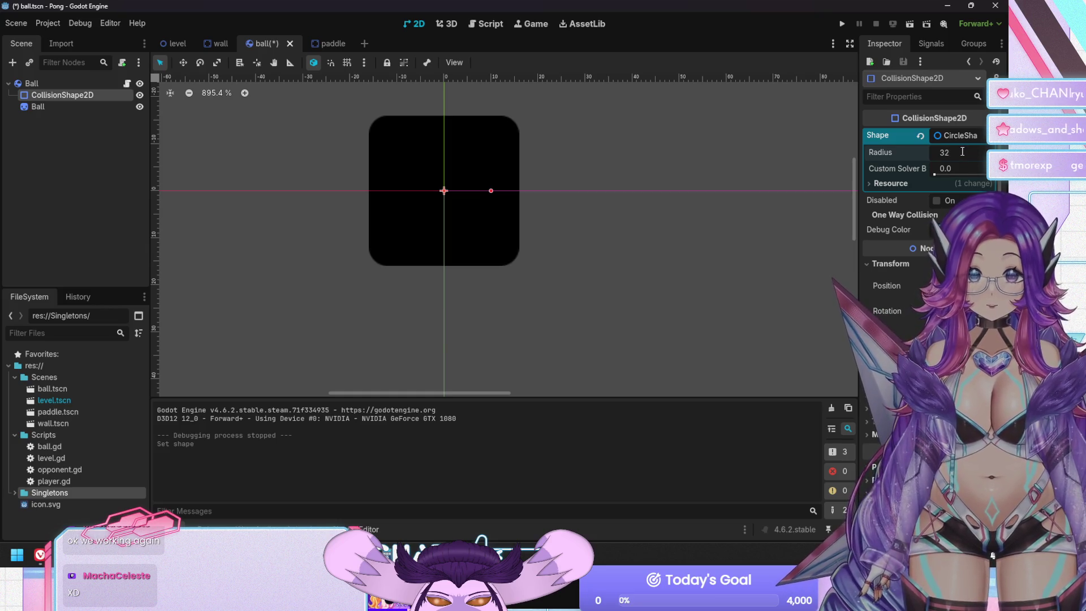
key(Return)
drag(962, 152, 961, 152)
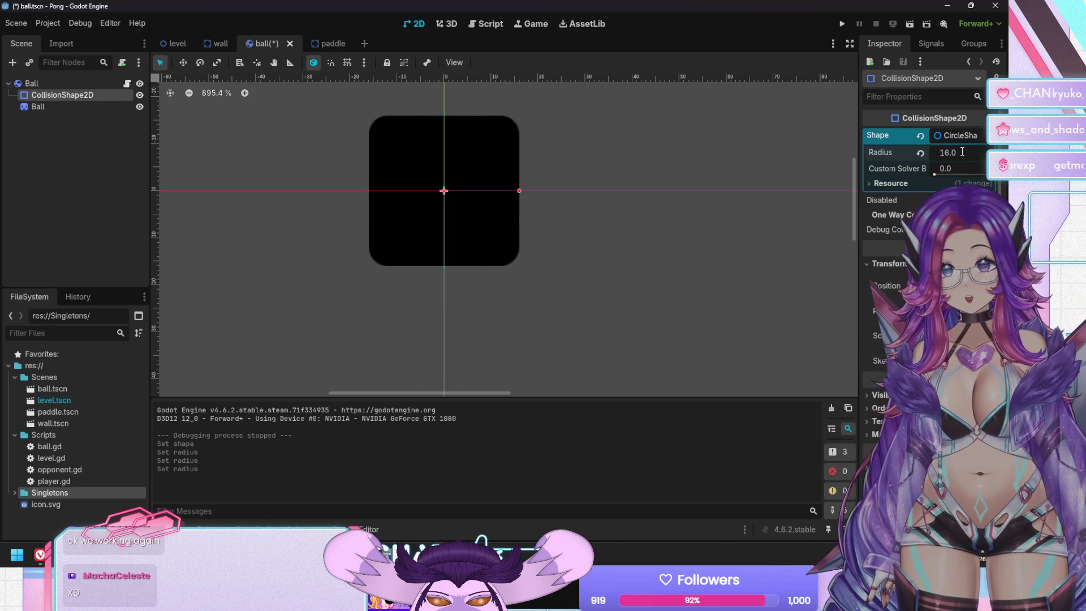
key(ctrl+s)
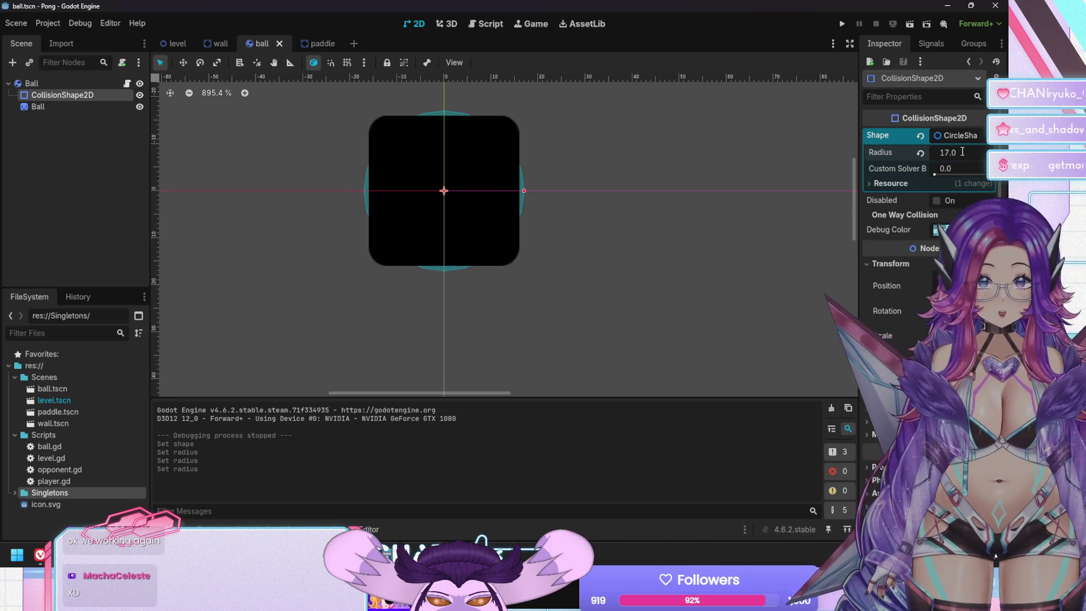
key(F5)
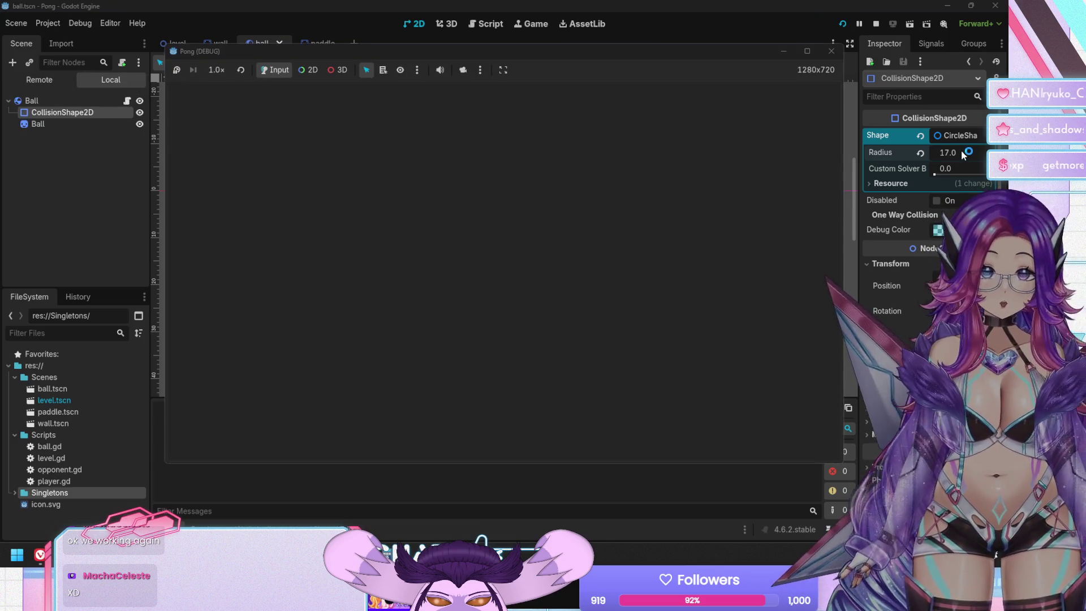
Play briefly with the round ball, stop the game, and undo the last radius change.
key(Down)
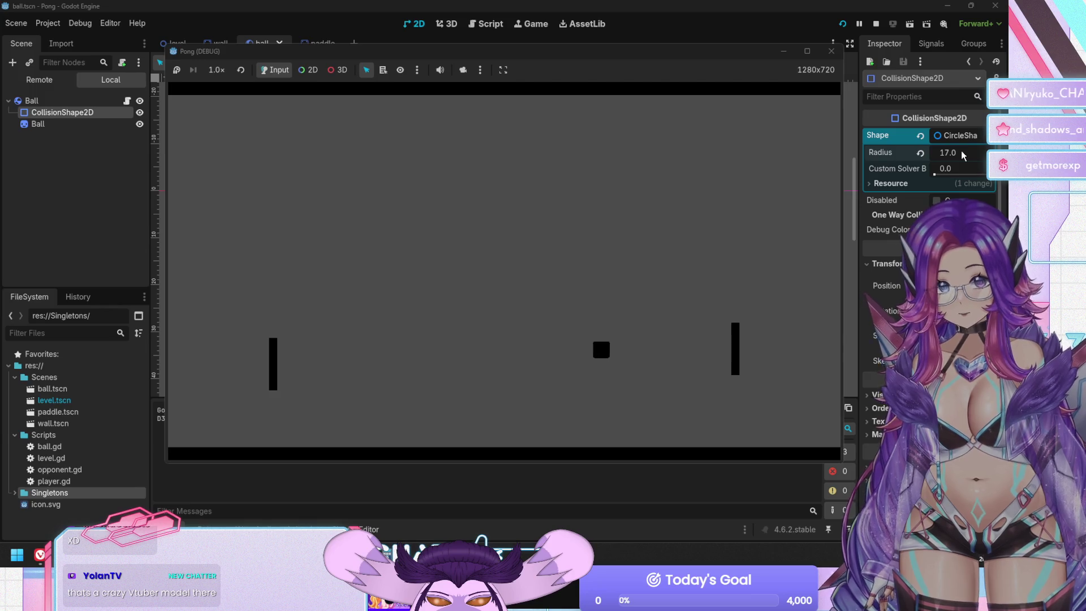
key(F8)
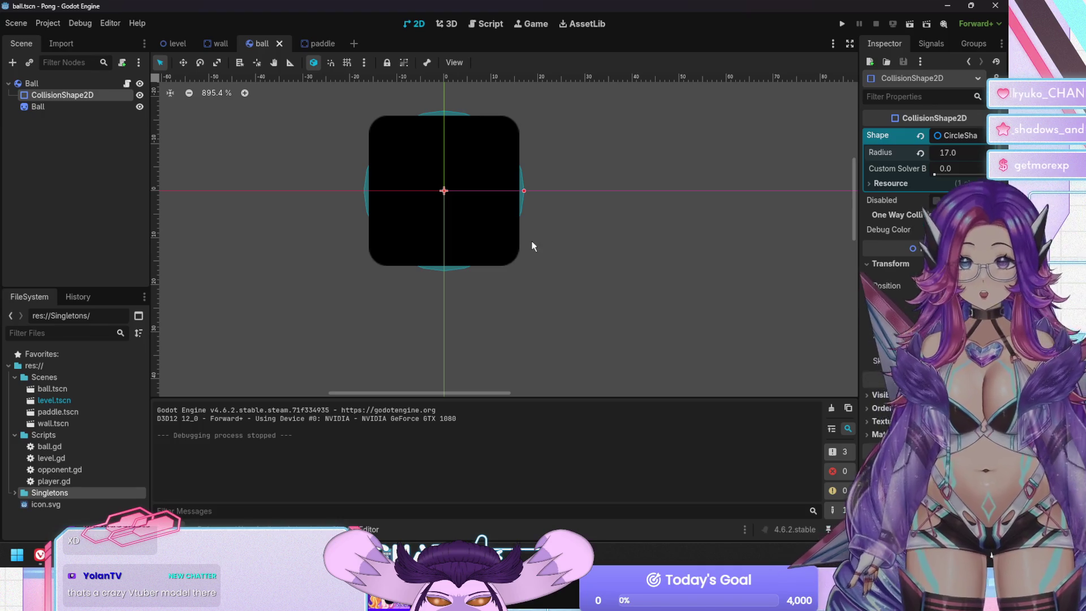
click(531, 242)
key(ctrl+z)
click(40, 96)
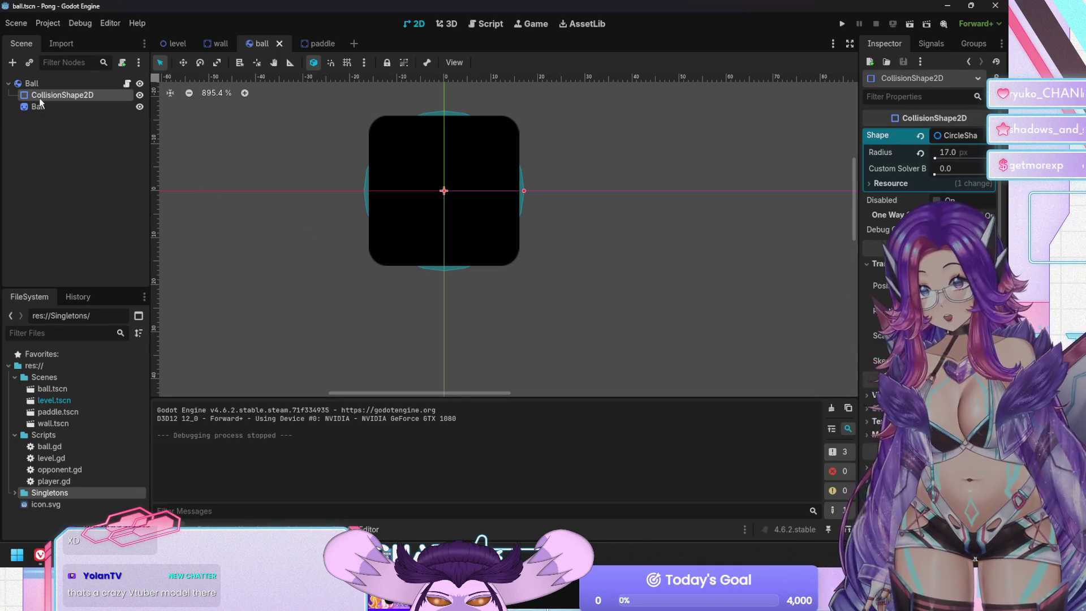
Undo the ball's collision back to the 33×33 rectangle and save the ball scene.
key(ctrl+z)
key(ctrl+z)
key(ctrl+z)
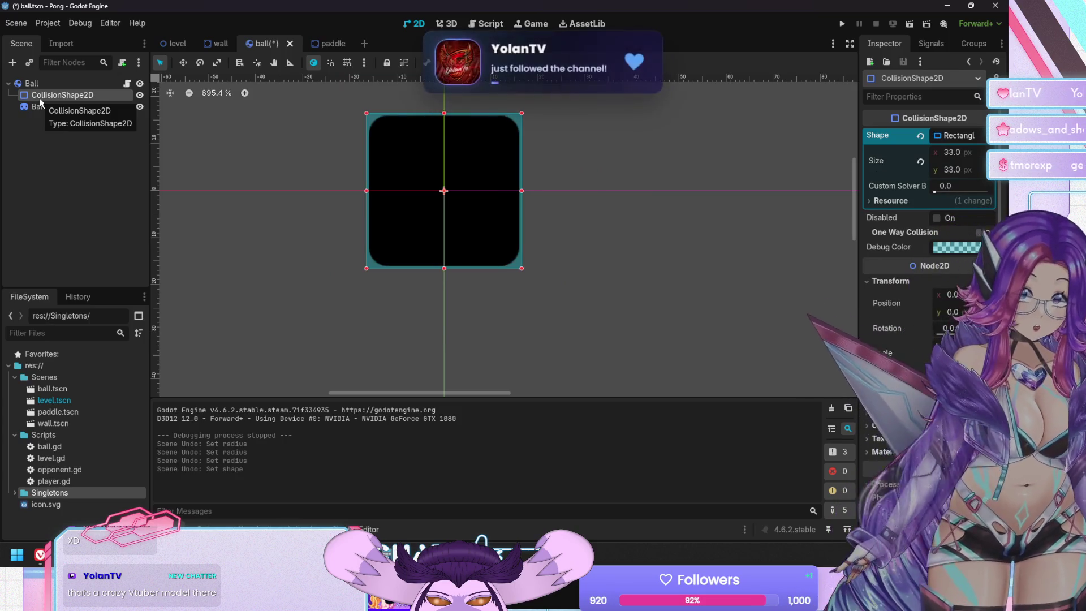
key(ctrl+s)
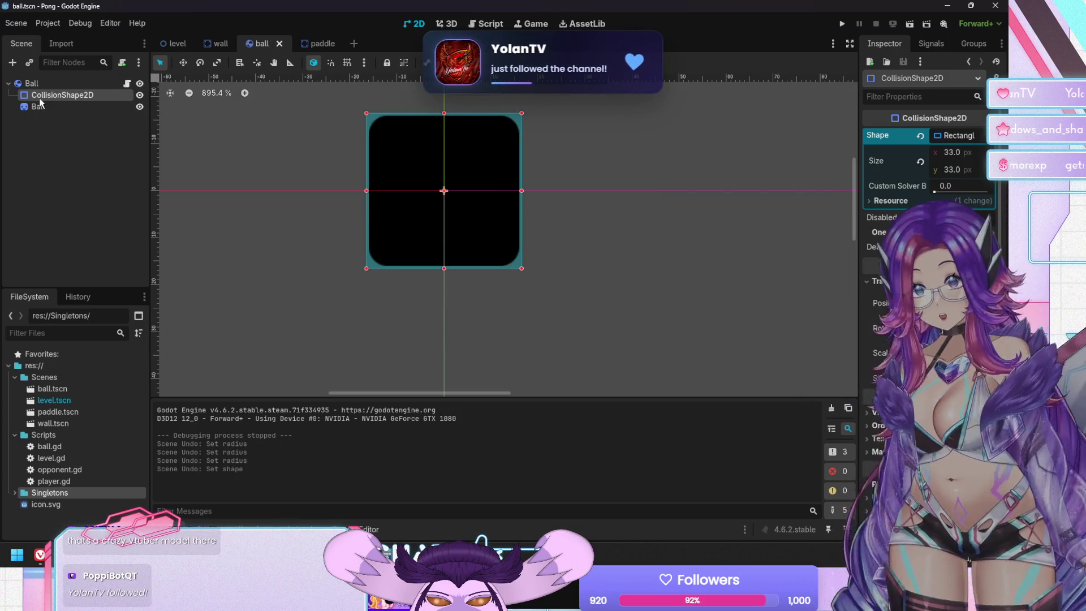
click(260, 221)
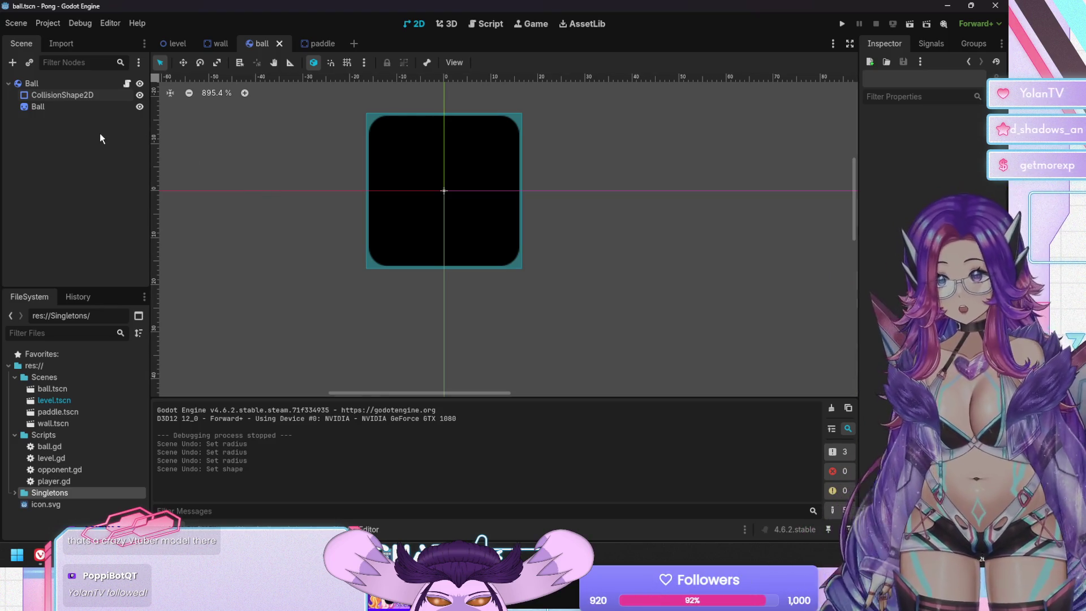
click(220, 43)
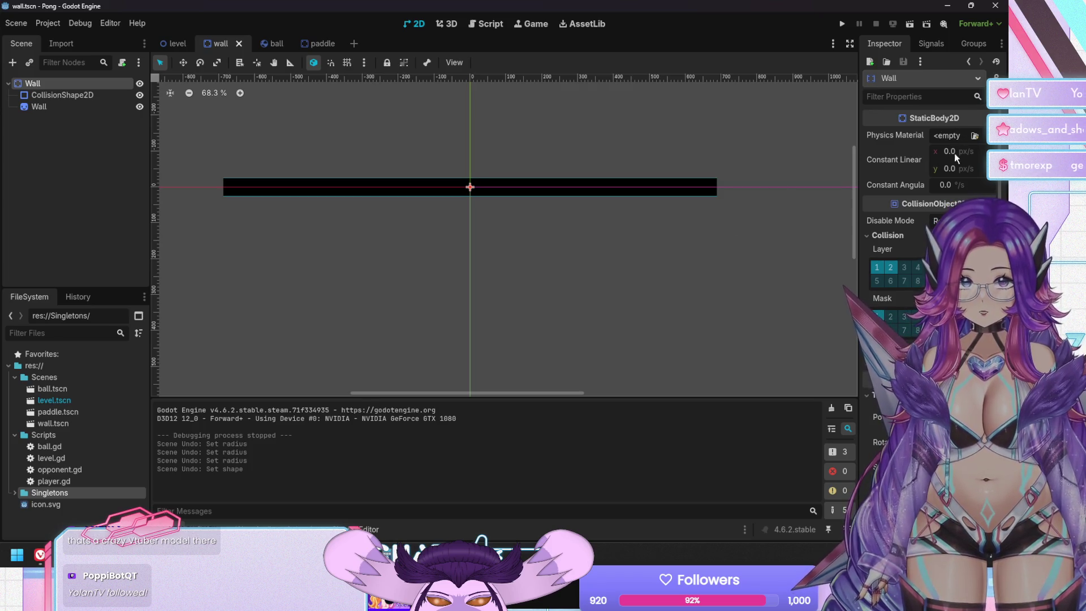
Zero the constant linear velocity of the Bottom wall, Player and Opponent, then run the game.
click(179, 49)
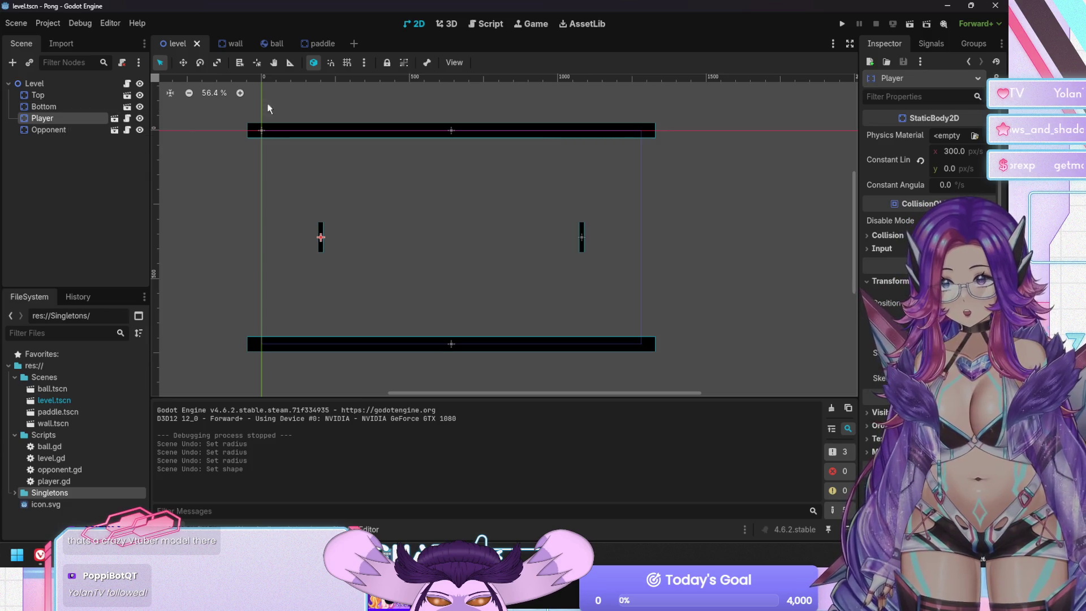
click(69, 108)
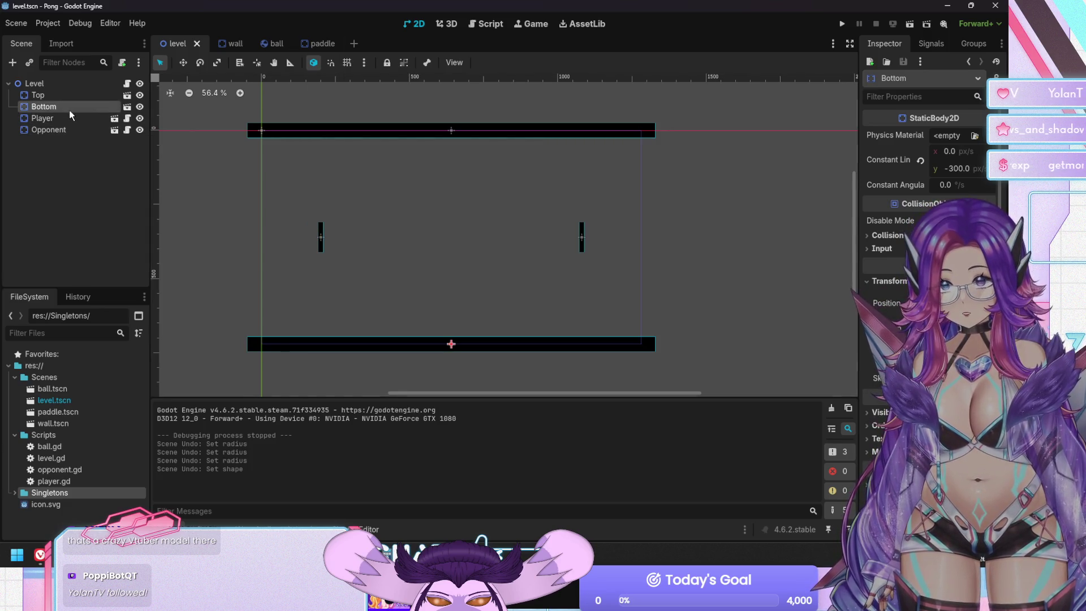
click(958, 169)
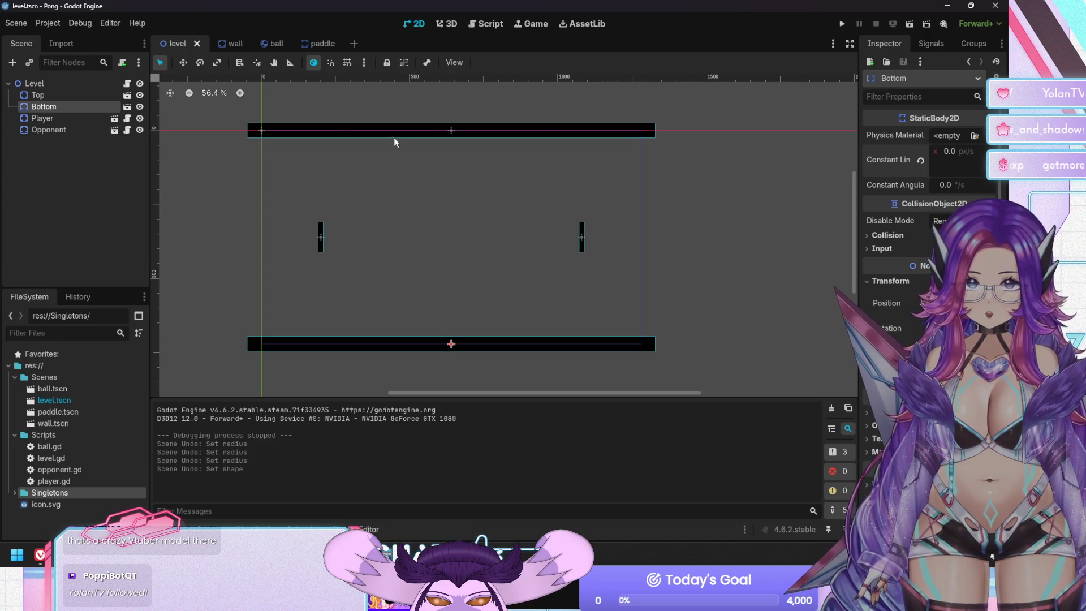
text(0)
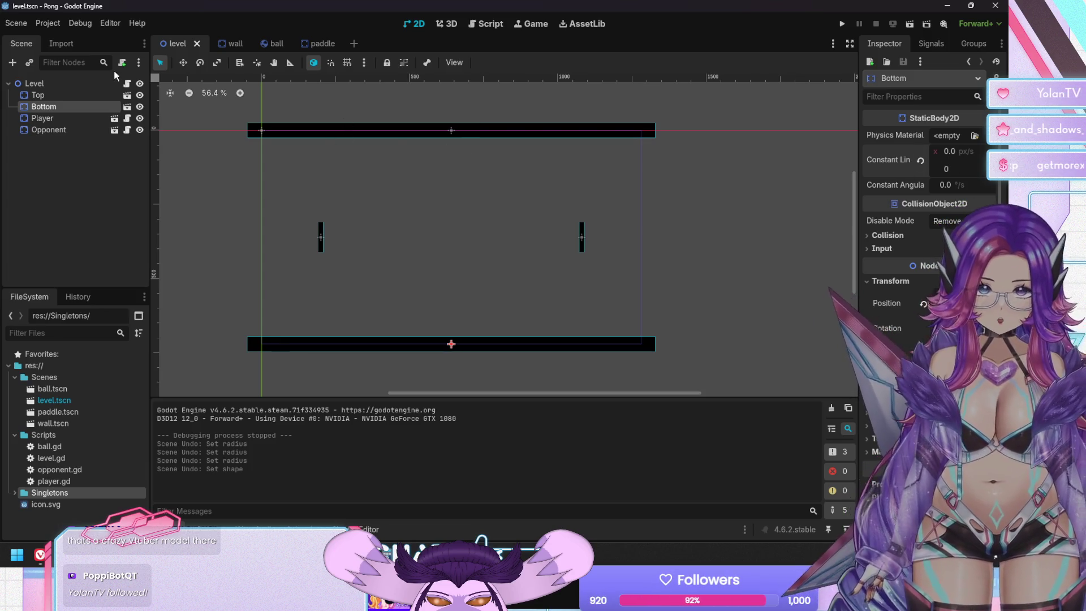
click(48, 92)
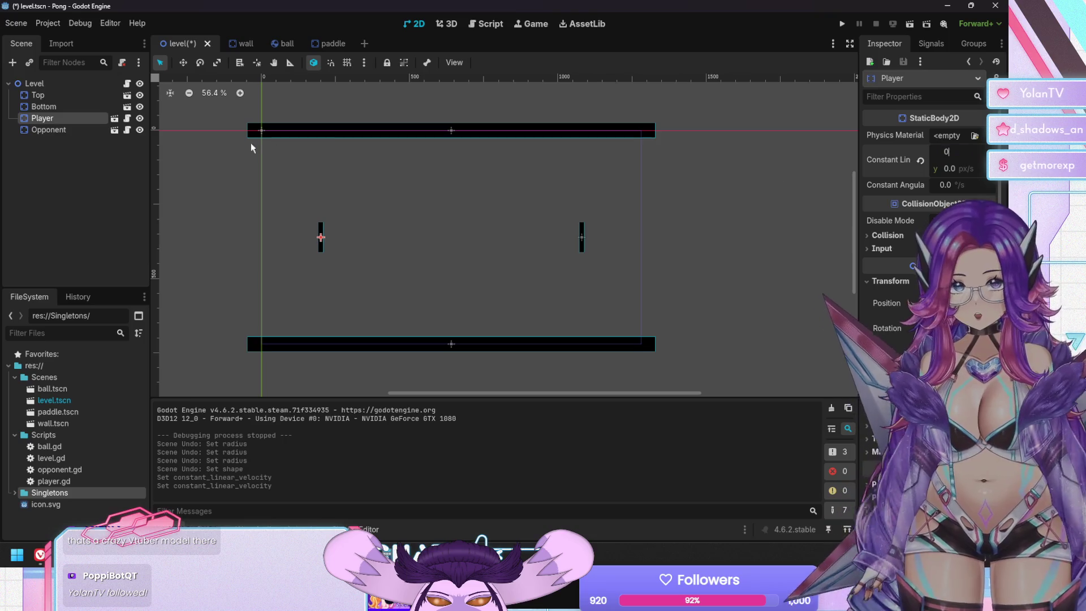
click(48, 129)
click(946, 153)
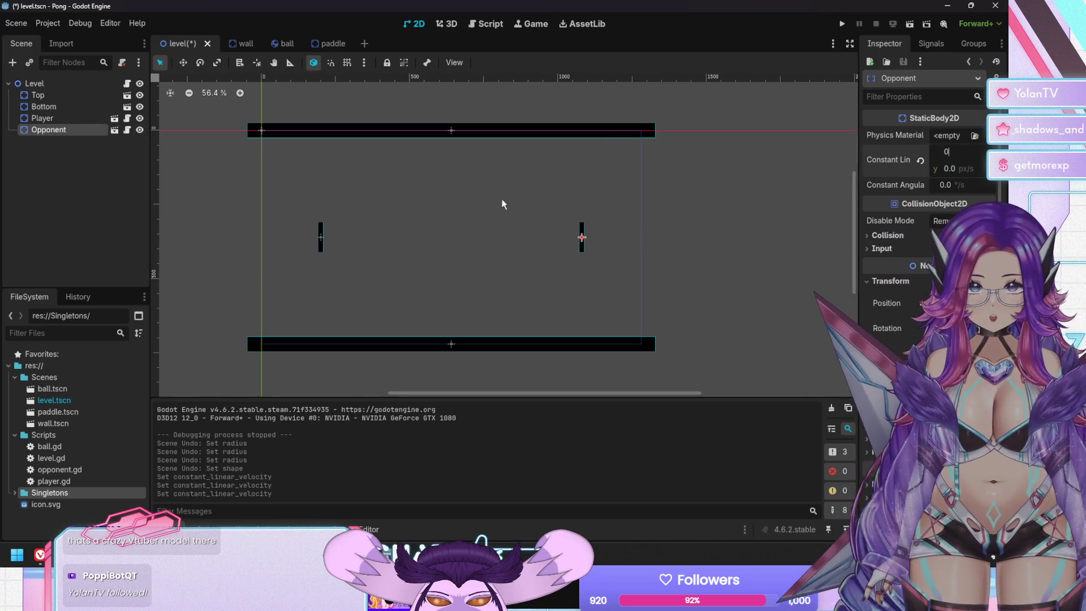
click(420, 243)
key(F5)
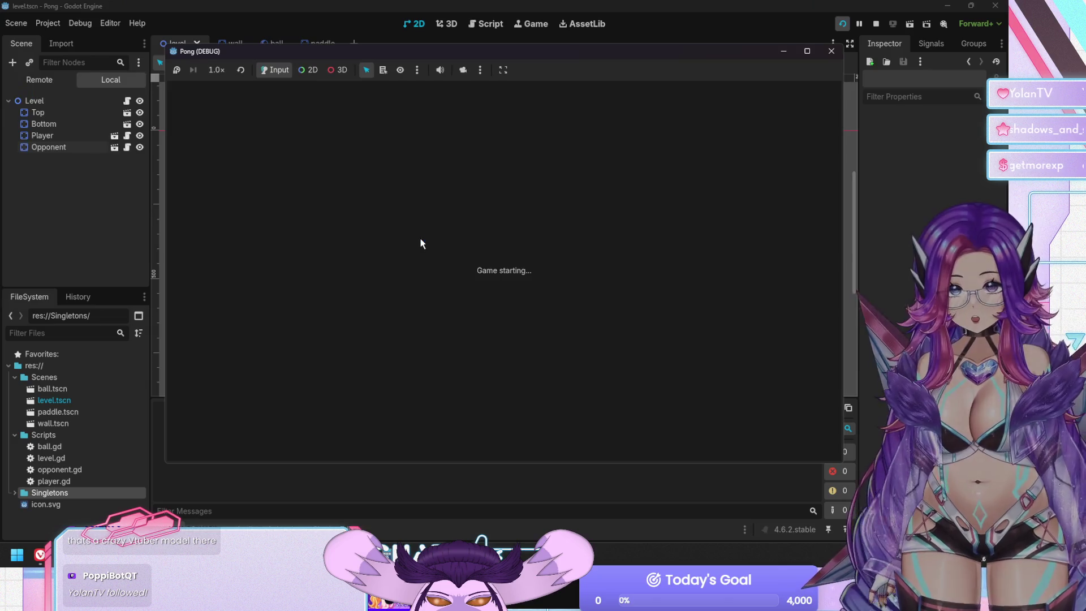
Move the player paddle up in the running game, then stop it.
key(Up)
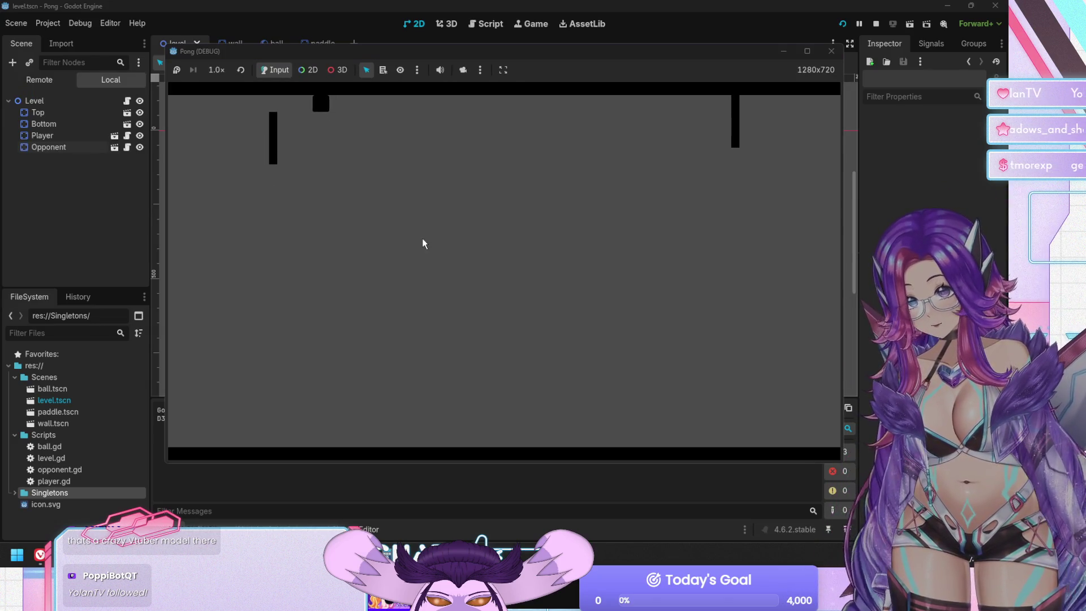
key(F8)
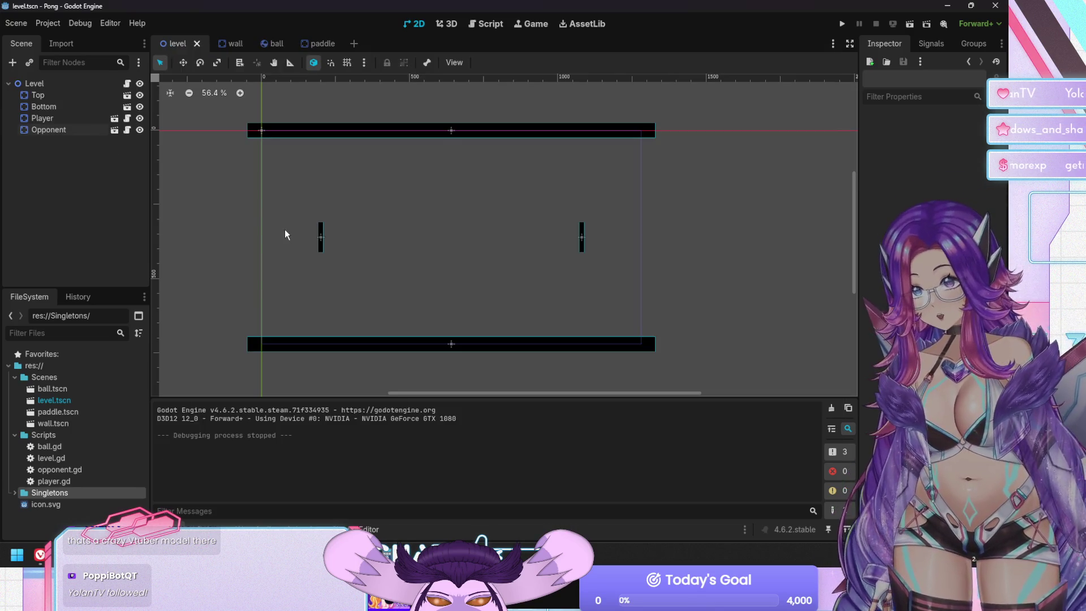
click(236, 48)
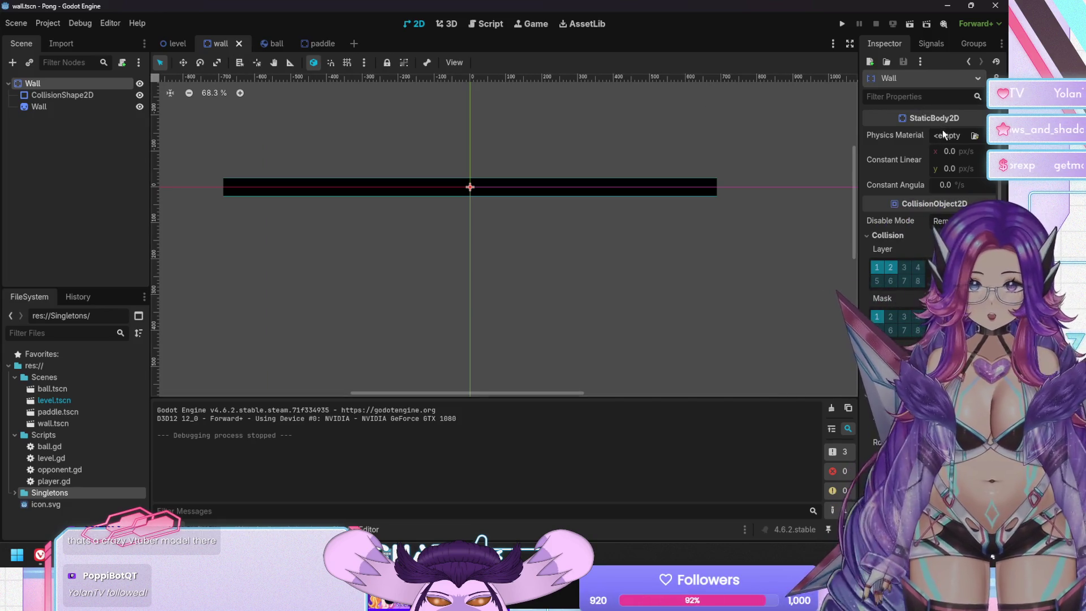
Give the Wall a new PhysicsMaterial with friction 0.0 and bounce 1.0.
click(950, 137)
click(946, 166)
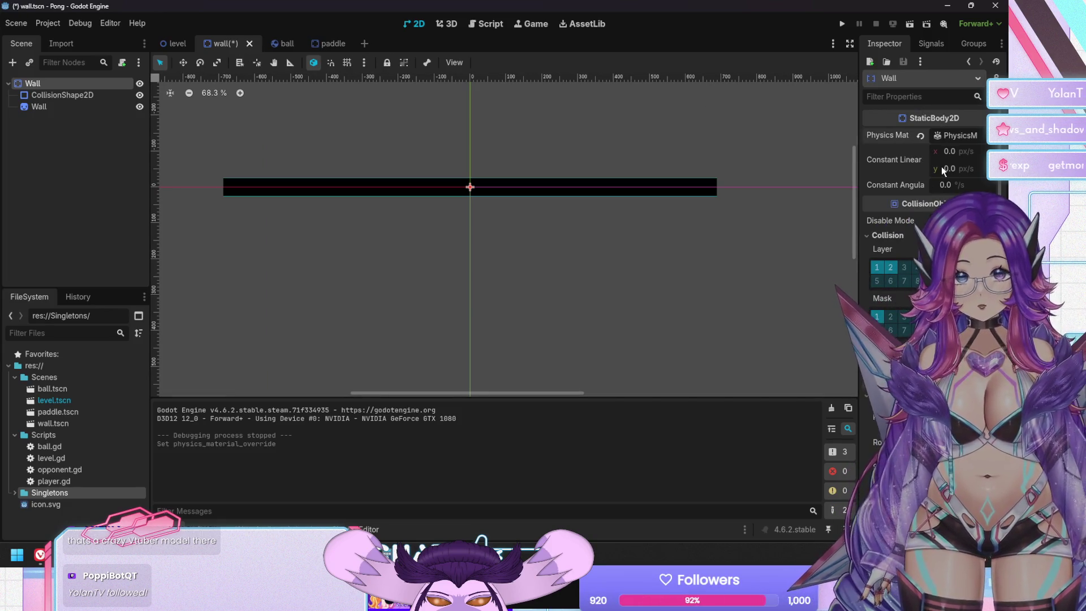
click(961, 138)
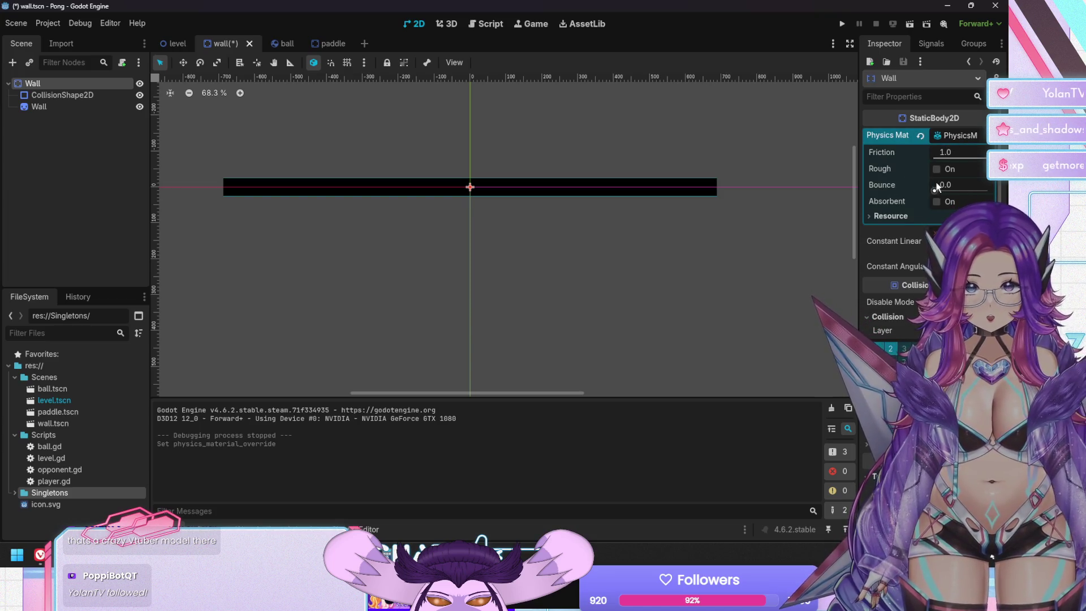
mouse_move(878, 186)
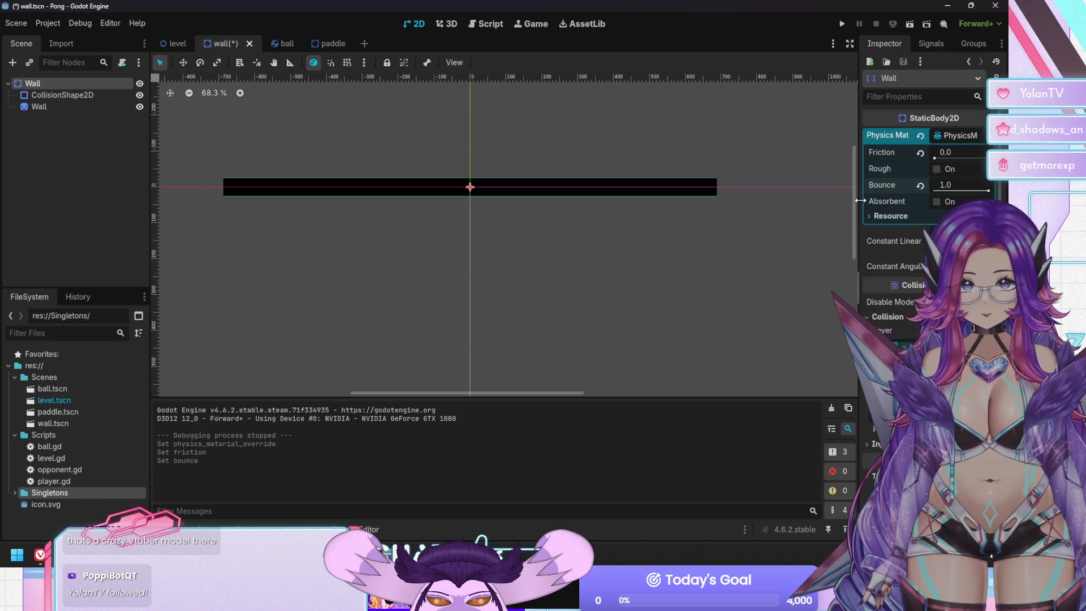
mouse_move(889, 167)
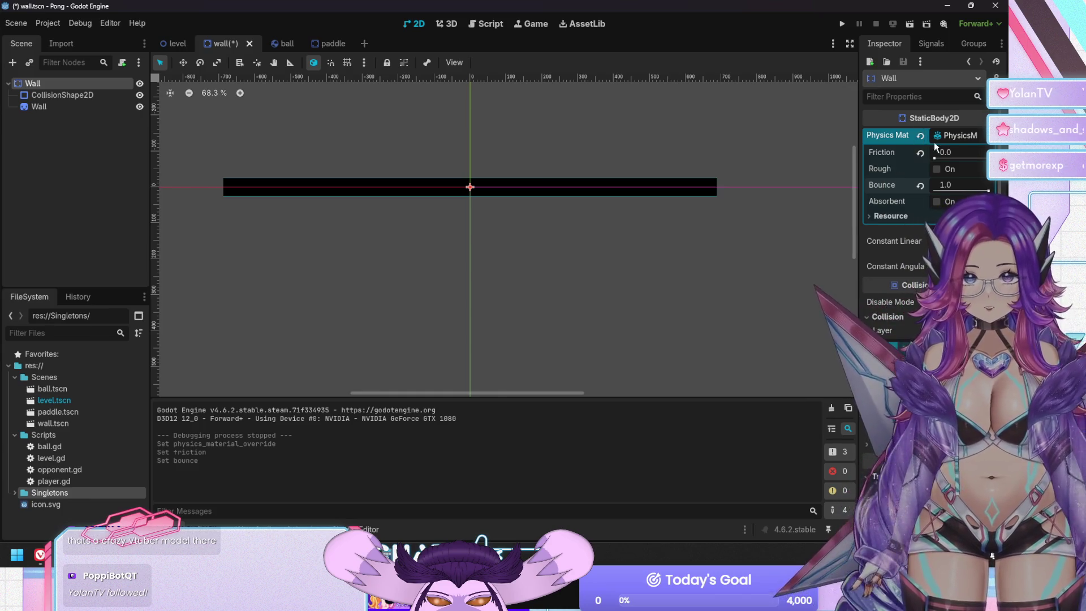
Review the wall's physics material options in the Inspector.
click(959, 138)
click(987, 136)
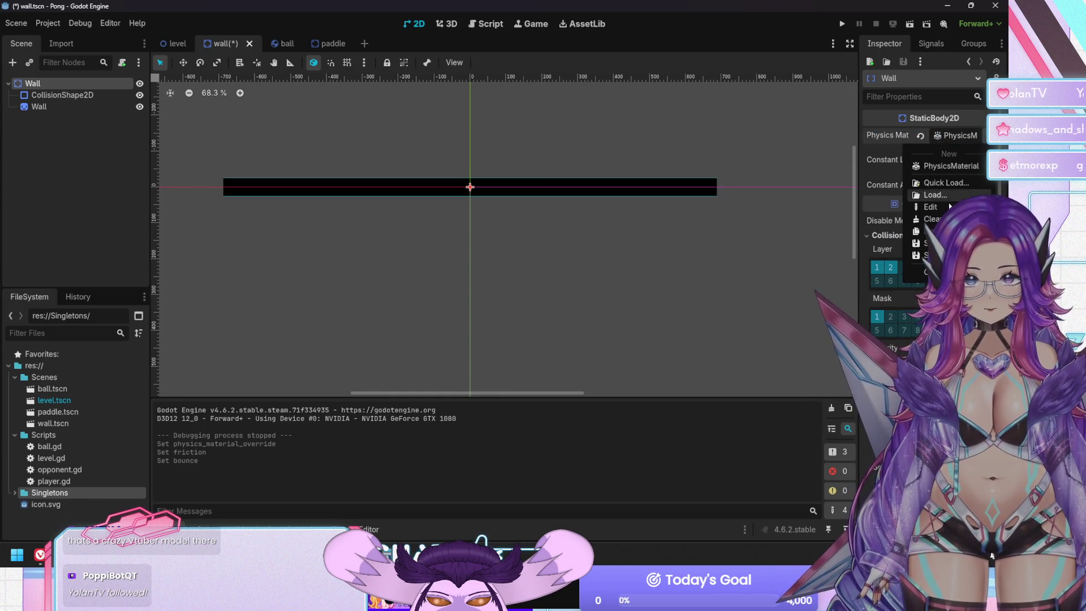
key(Escape)
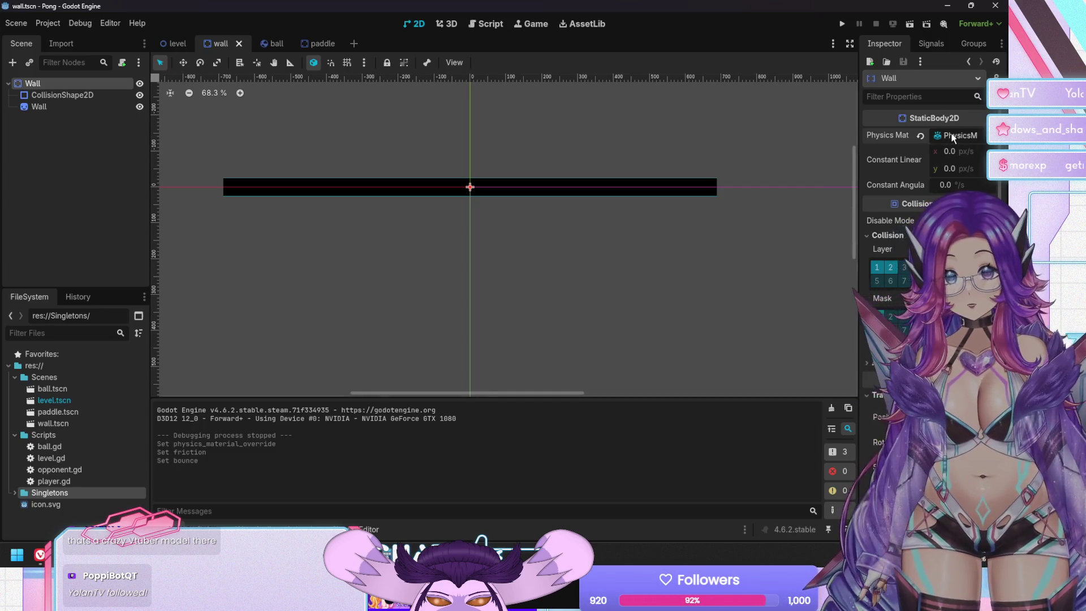
click(953, 137)
click(987, 135)
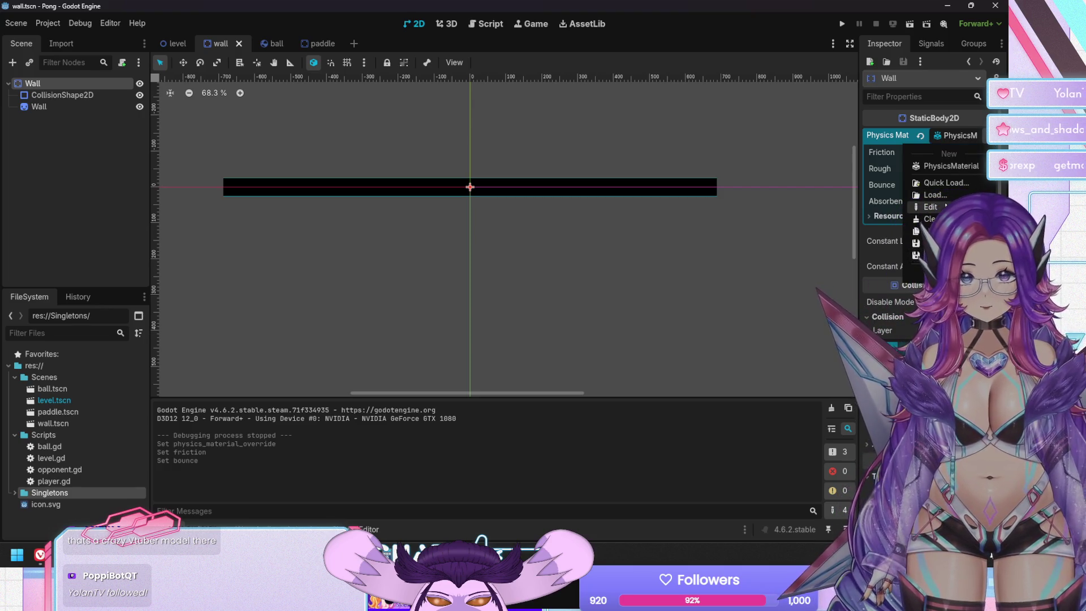
click(76, 206)
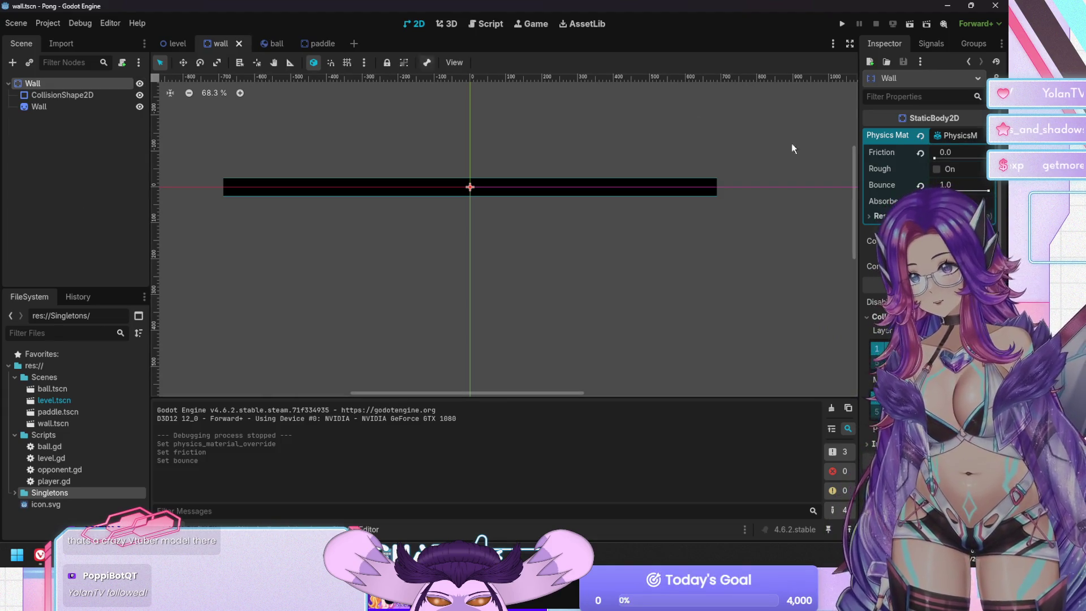
click(942, 135)
click(969, 131)
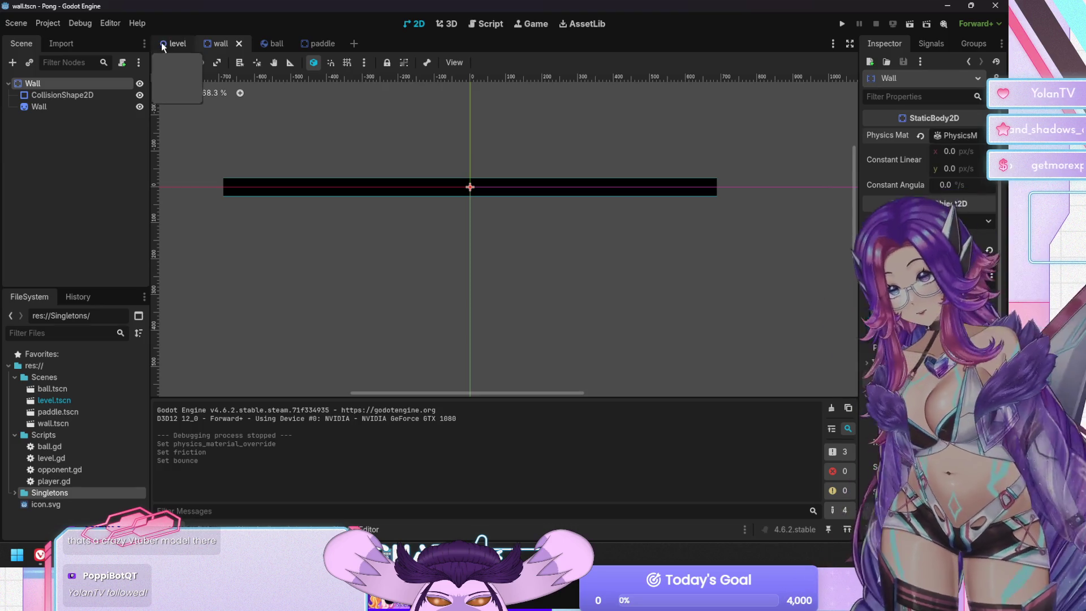
click(161, 43)
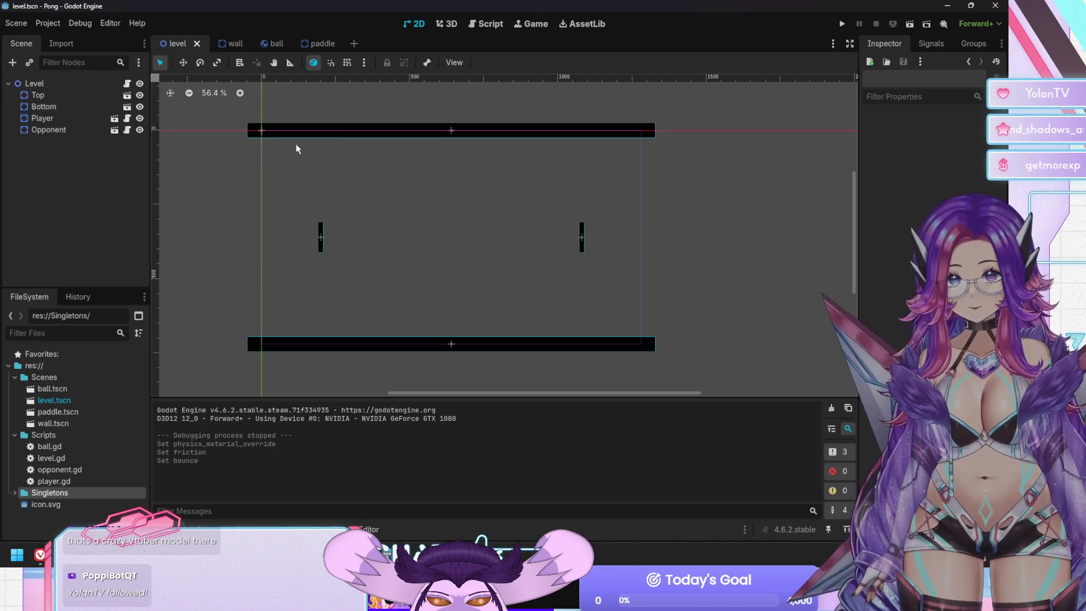
Create a paddle PhysicsMaterial with friction 0.0 and bounce 1.0, then save and run.
click(315, 43)
click(946, 136)
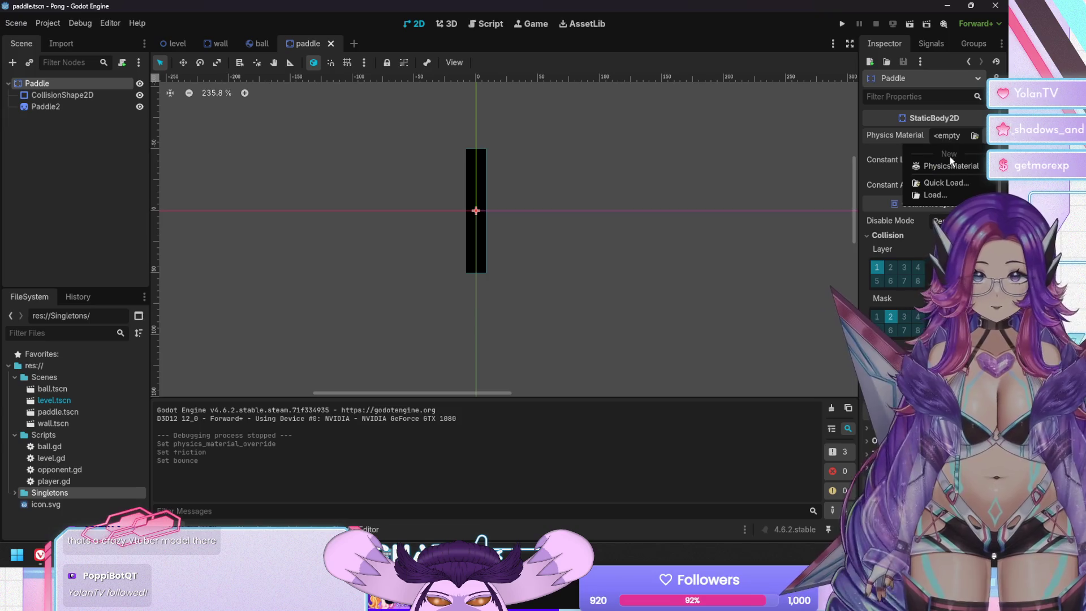
click(946, 170)
click(970, 137)
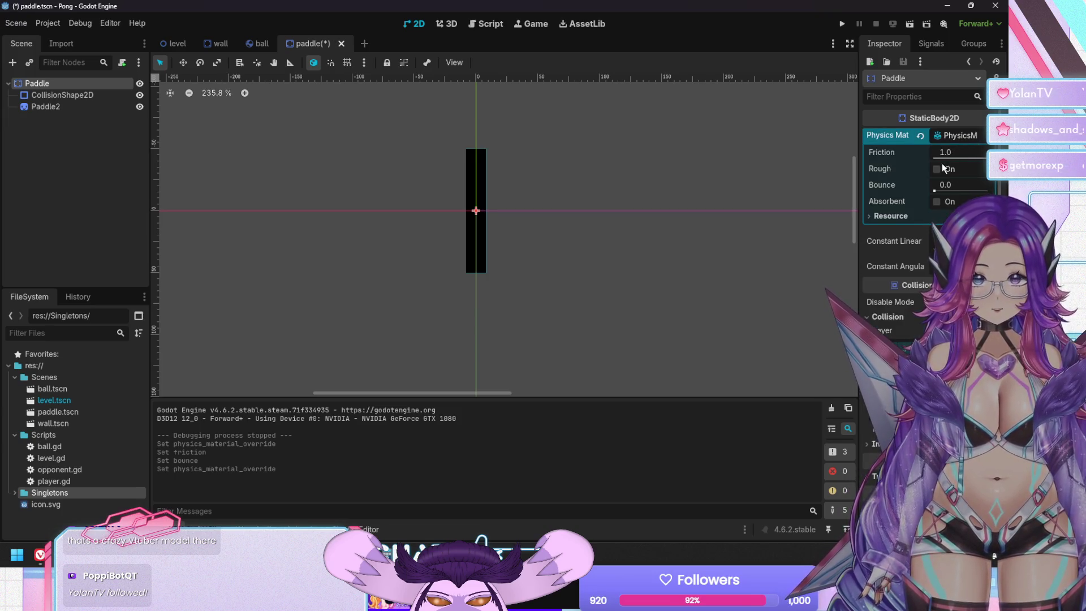
drag(944, 185, 973, 185)
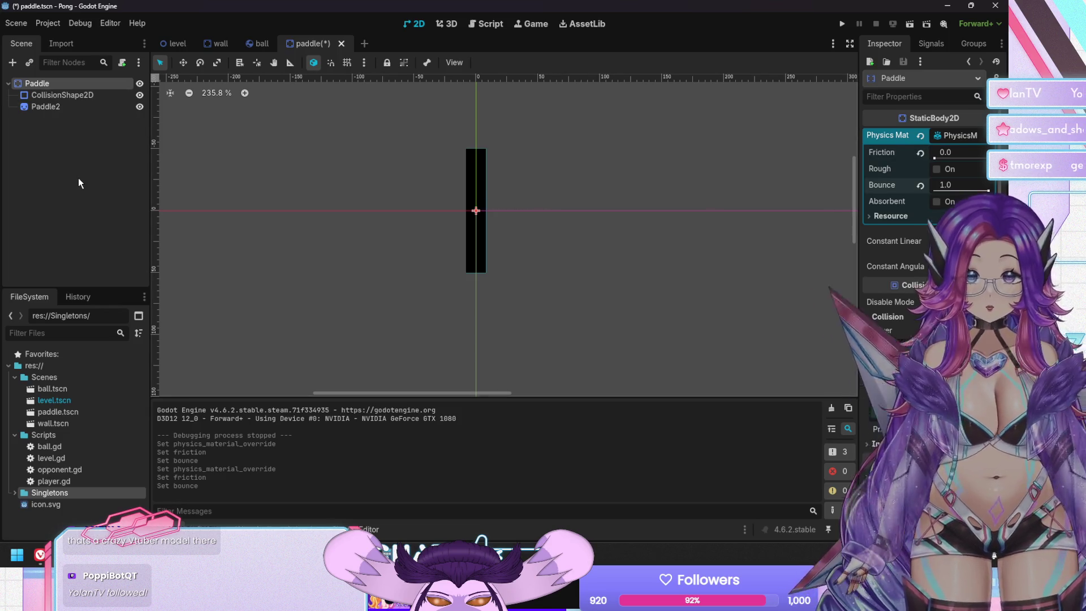
key(F5)
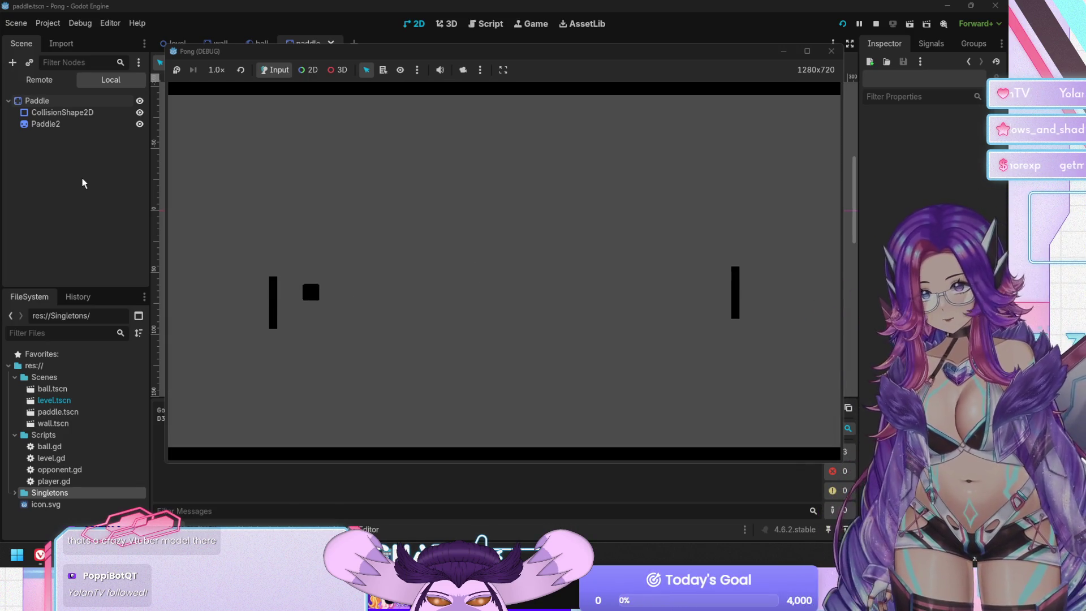
Move the player paddle down to test the bouncy paddles, then stop the game with F8.
key(Down)
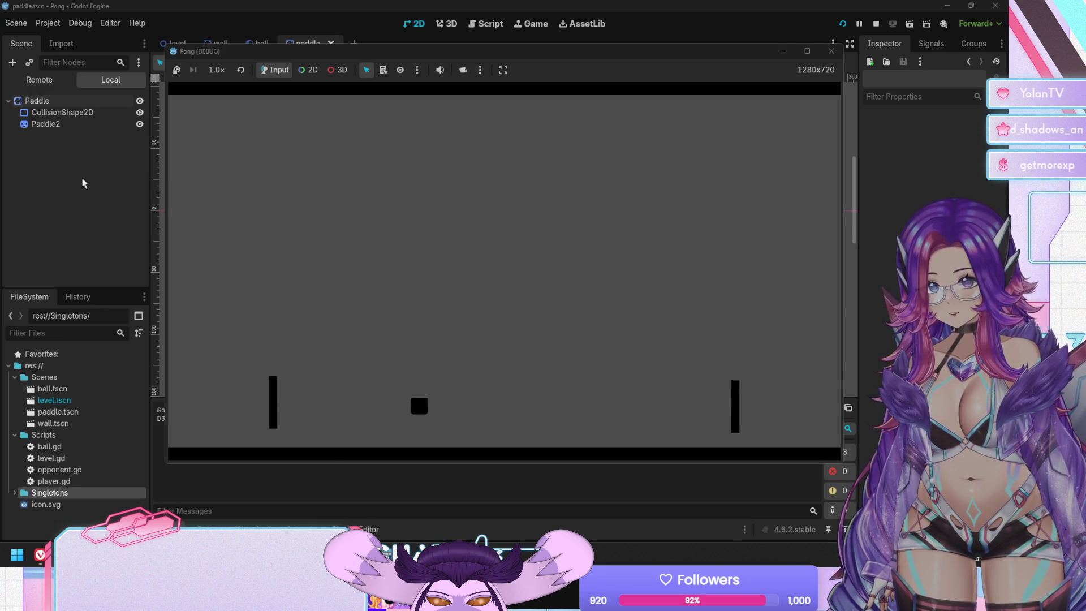
key(F8)
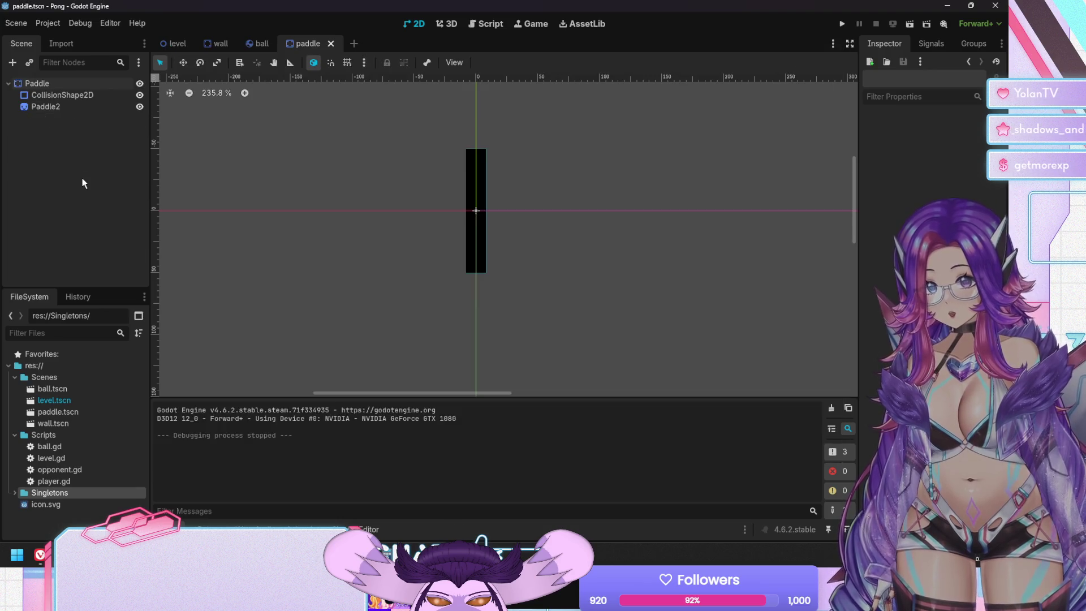
Switch to the ball scene, select the Ball body, and review its properties (mass 1.0 kg, gravity scale 0.0).
click(264, 38)
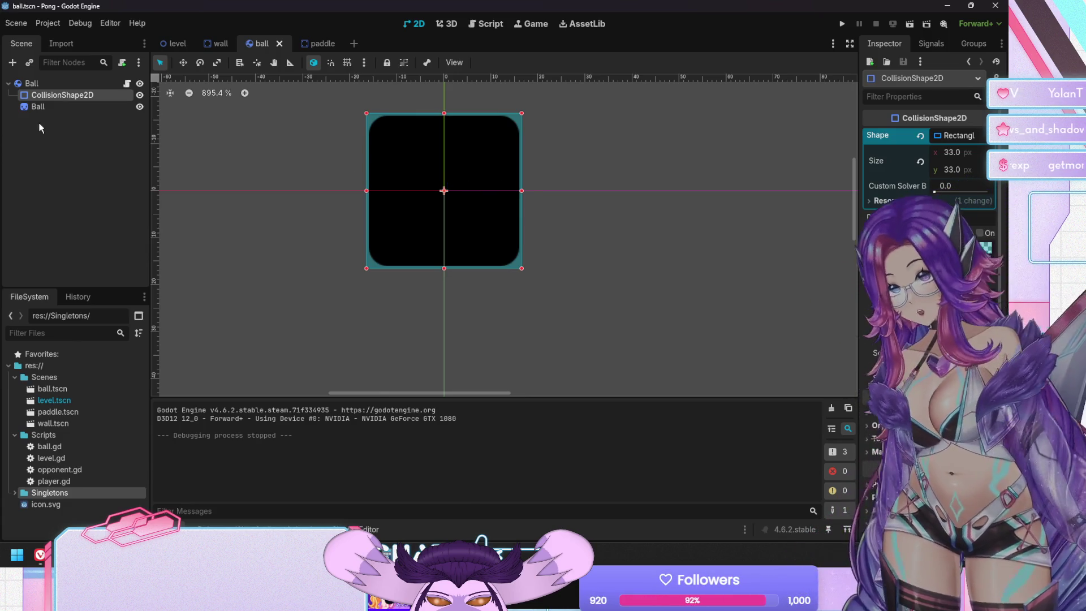
click(33, 83)
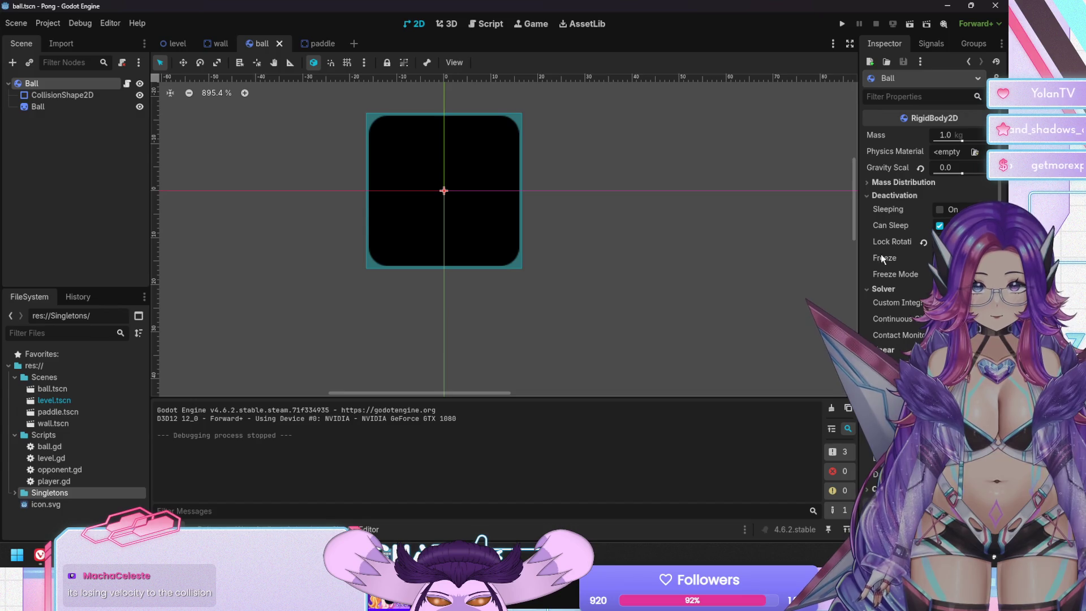
mouse_move(884, 258)
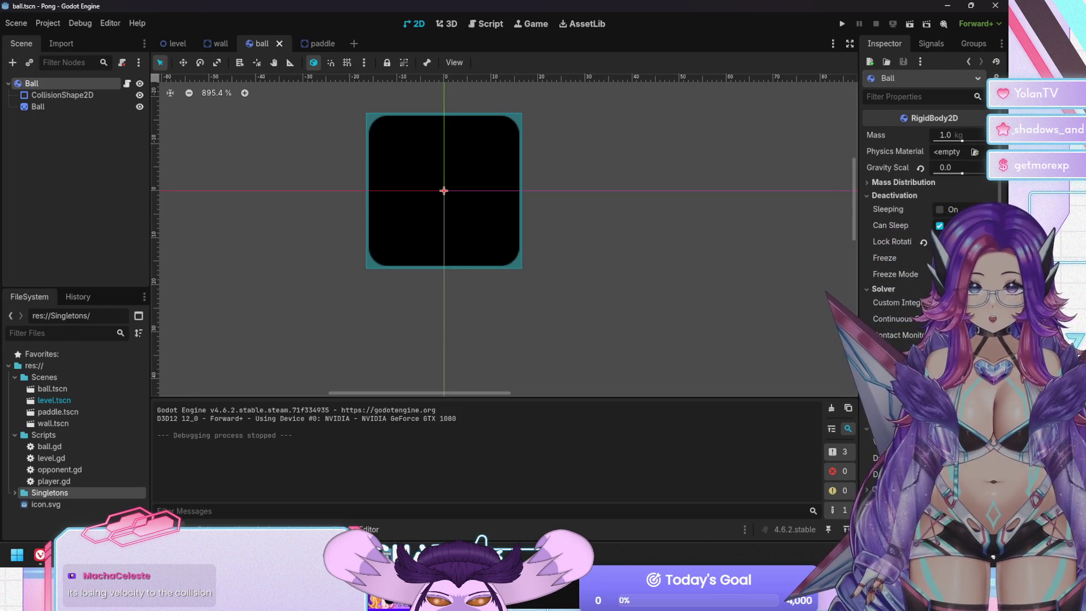
mouse_move(908, 275)
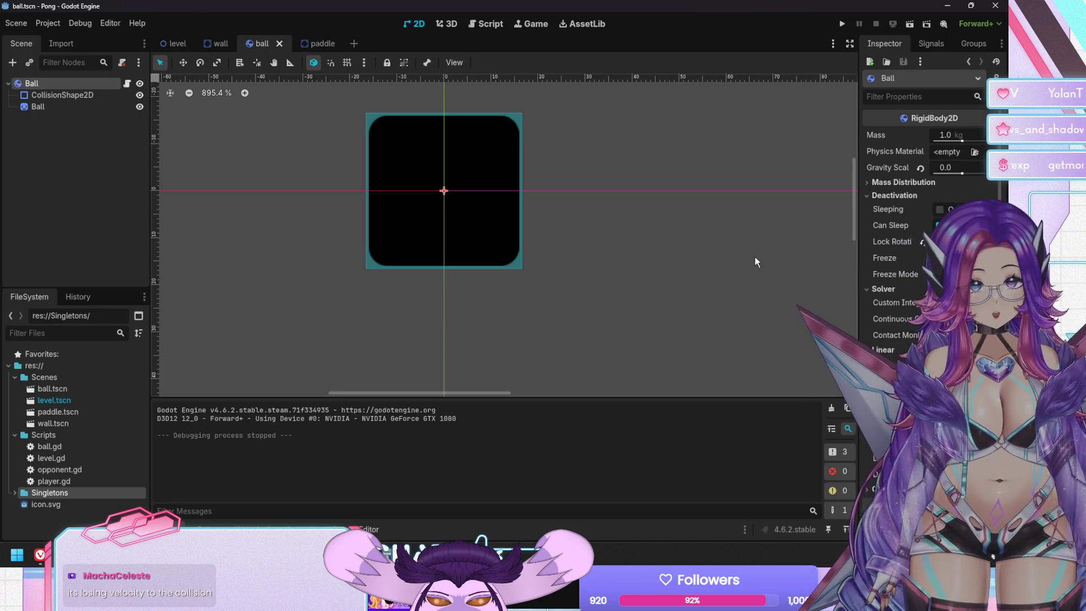
mouse_move(887, 335)
scroll(886, 334, down, 2)
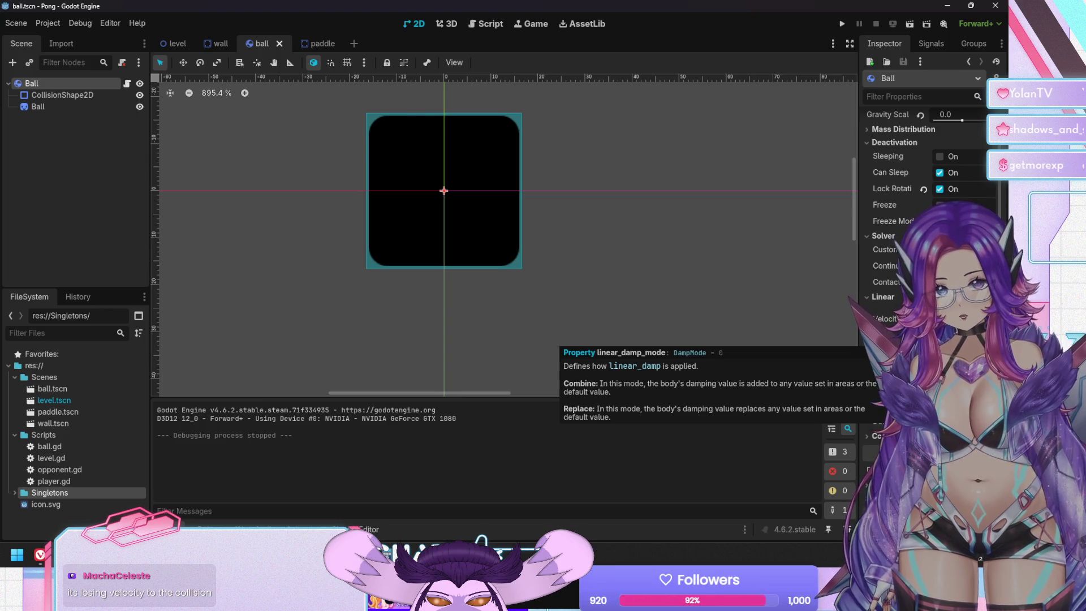
scroll(882, 266, up, 2)
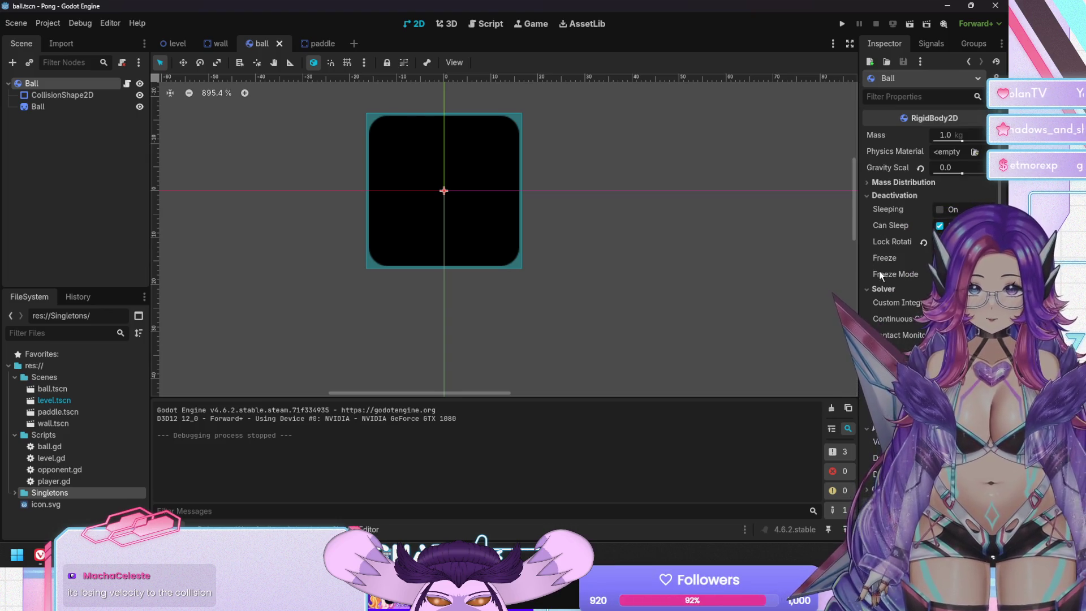
click(955, 152)
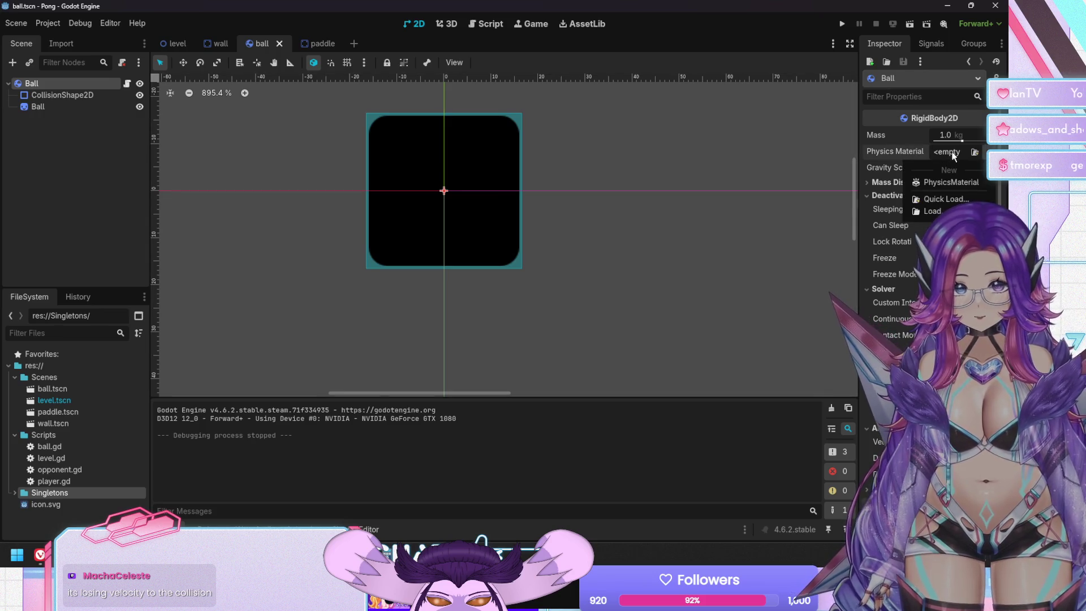
Give the Ball a new PhysicsMaterial with friction 0.0 and save ball.tscn.
click(948, 179)
click(957, 152)
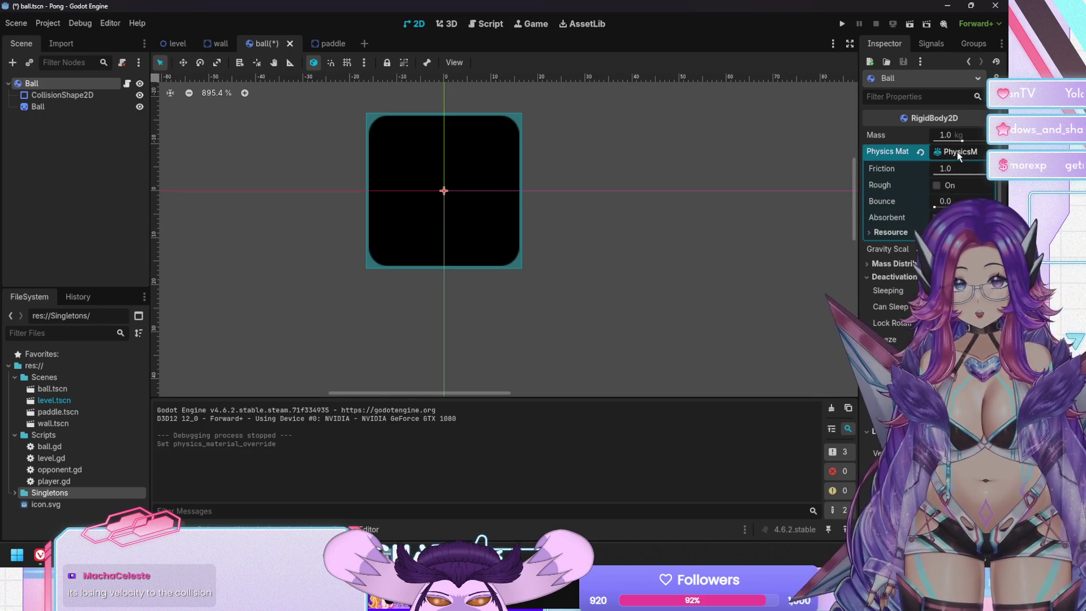
drag(939, 177, 946, 175)
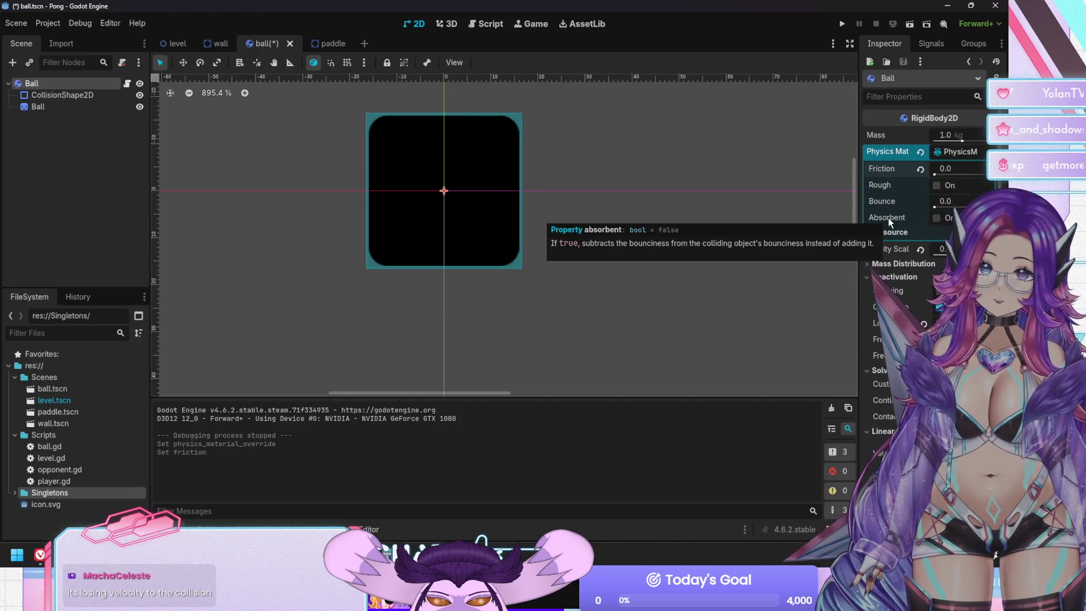
key(ctrl+s)
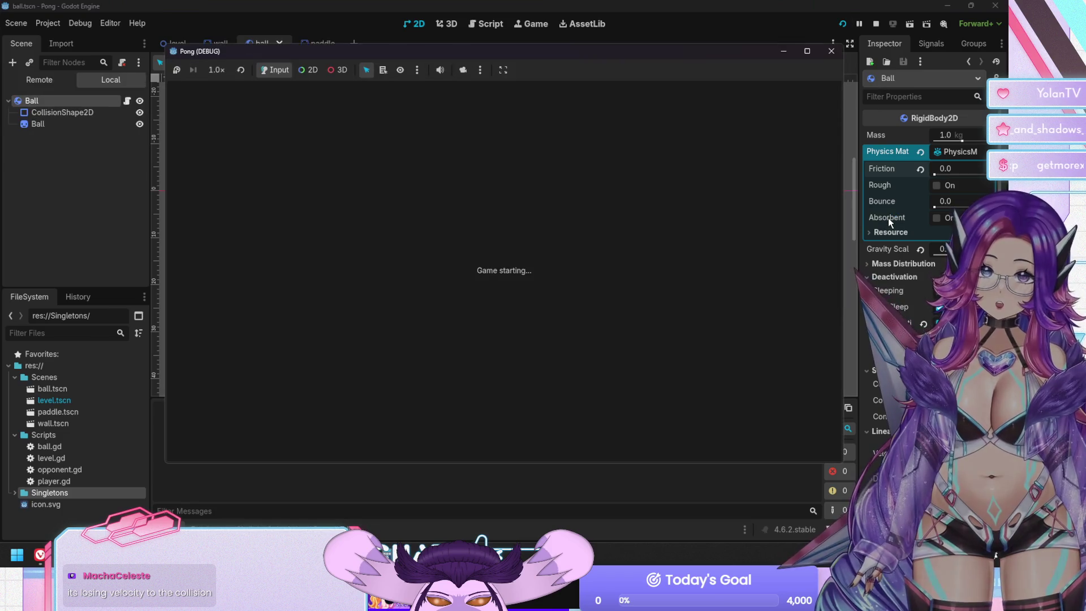
Move the player paddle up and down to watch the frictionless ball, then stop the game.
key(Up)
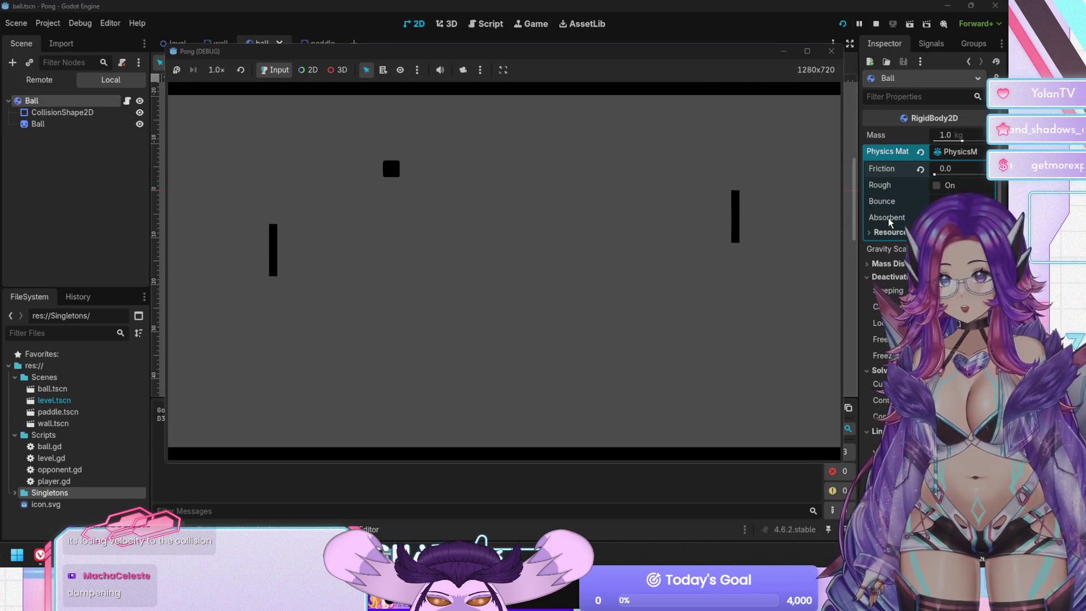
key(Down)
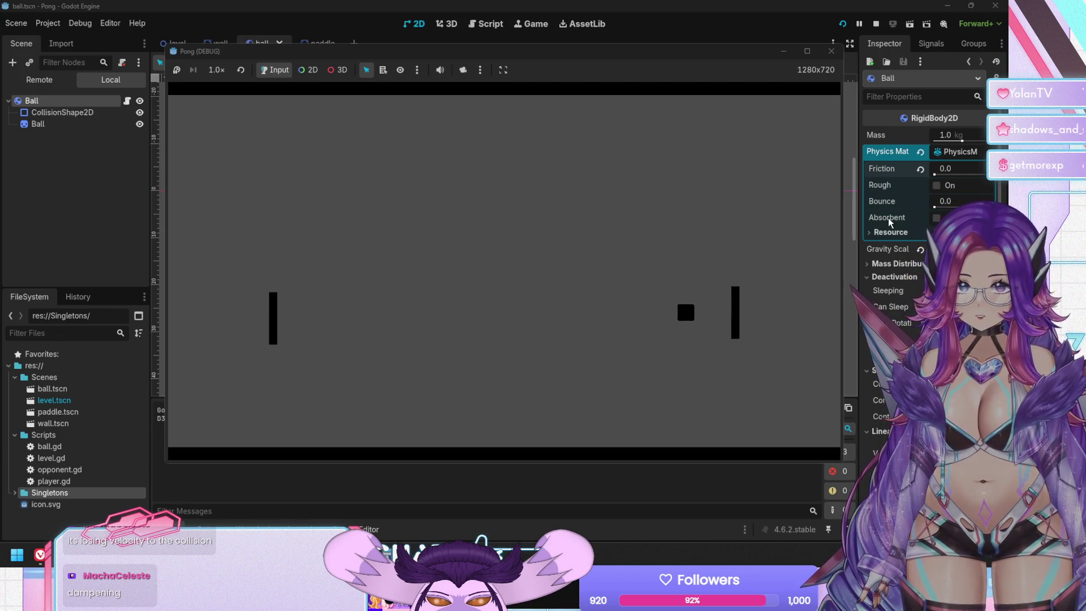
key(F8)
click(944, 136)
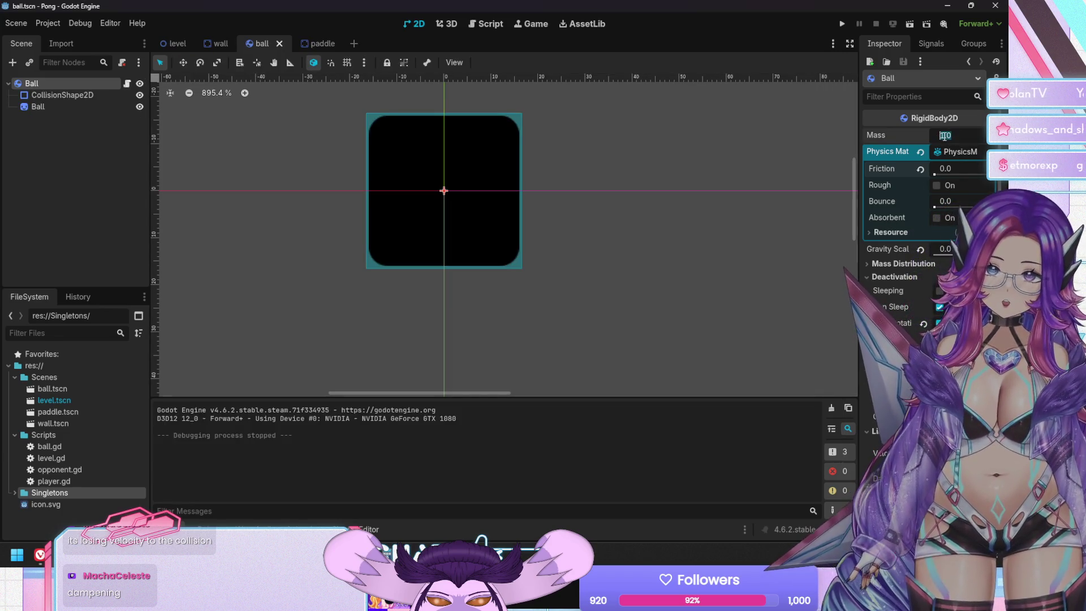
text(0)
Try a ball mass of 0.001, then set the Ball's mass back to 1.0.
click(741, 208)
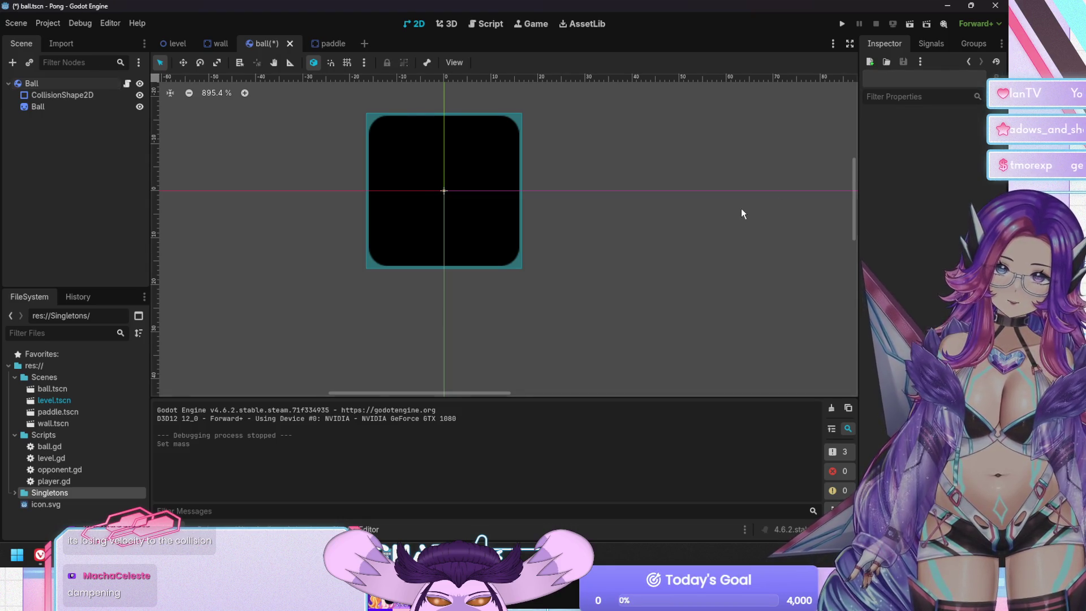
click(62, 83)
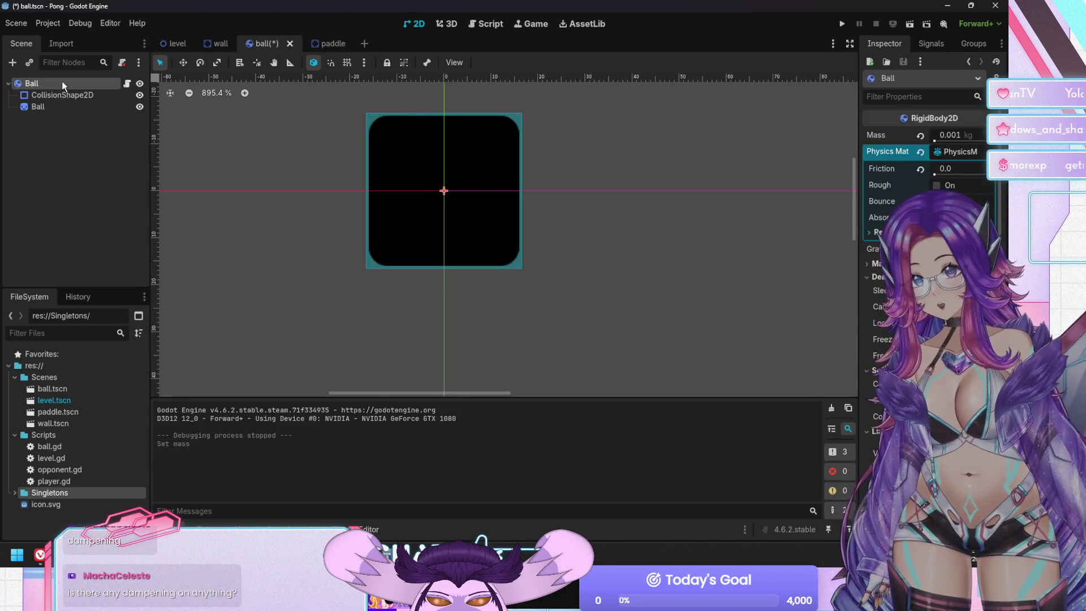
click(943, 134)
text(1)
key(Return)
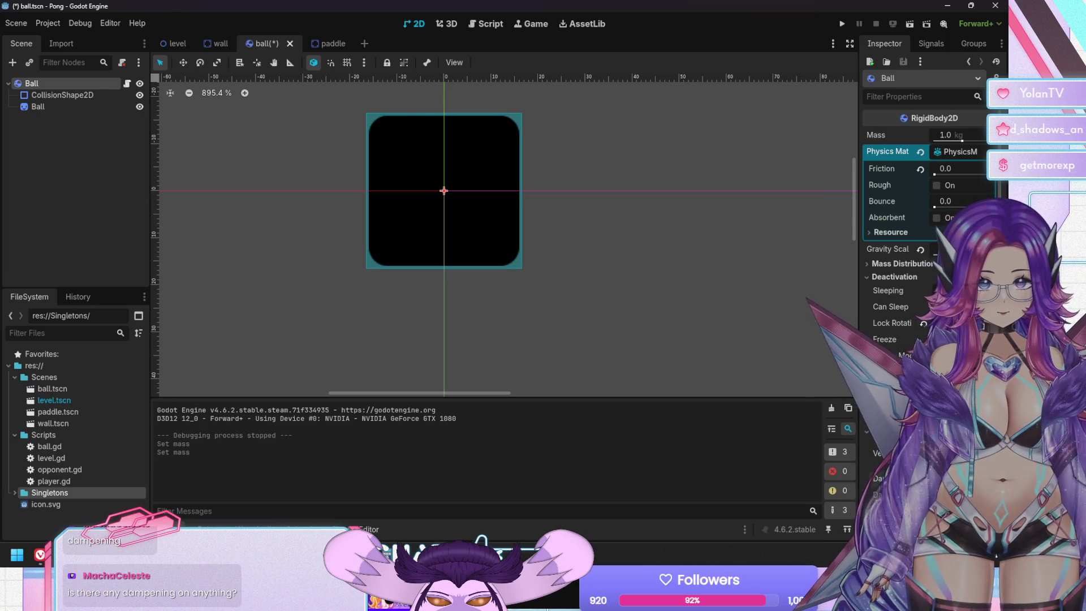
Save ball.tscn and launch the game with F5 to test the ball.
key(ctrl+s)
scroll(927, 227, down, 2)
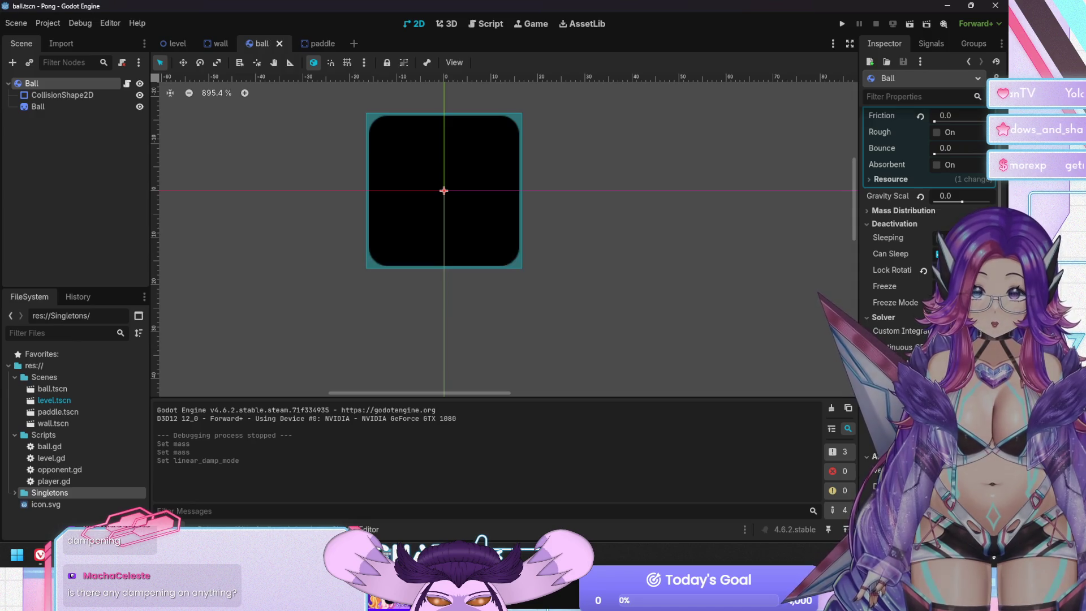
key(F5)
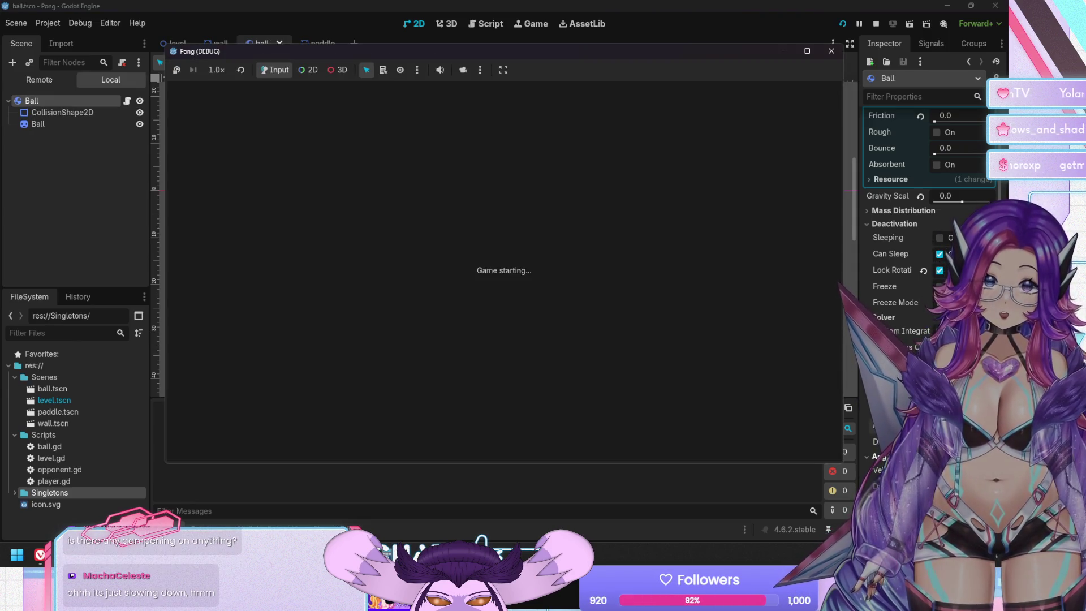
Rally the ball with the left paddle using the Up/Down keys, then stop the debug session.
key(Down)
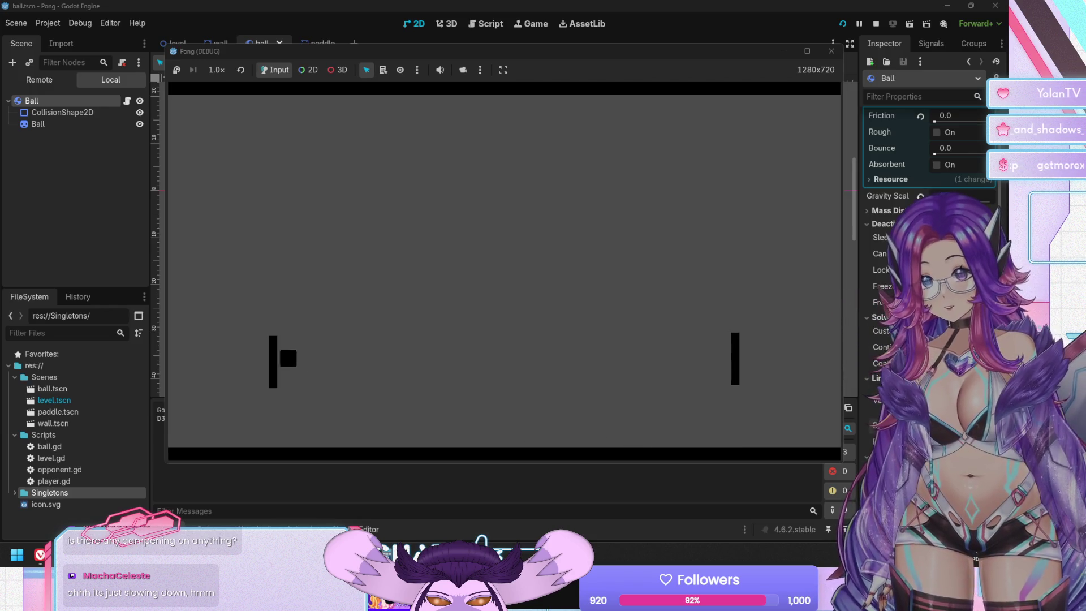
key(Up)
key(Up)
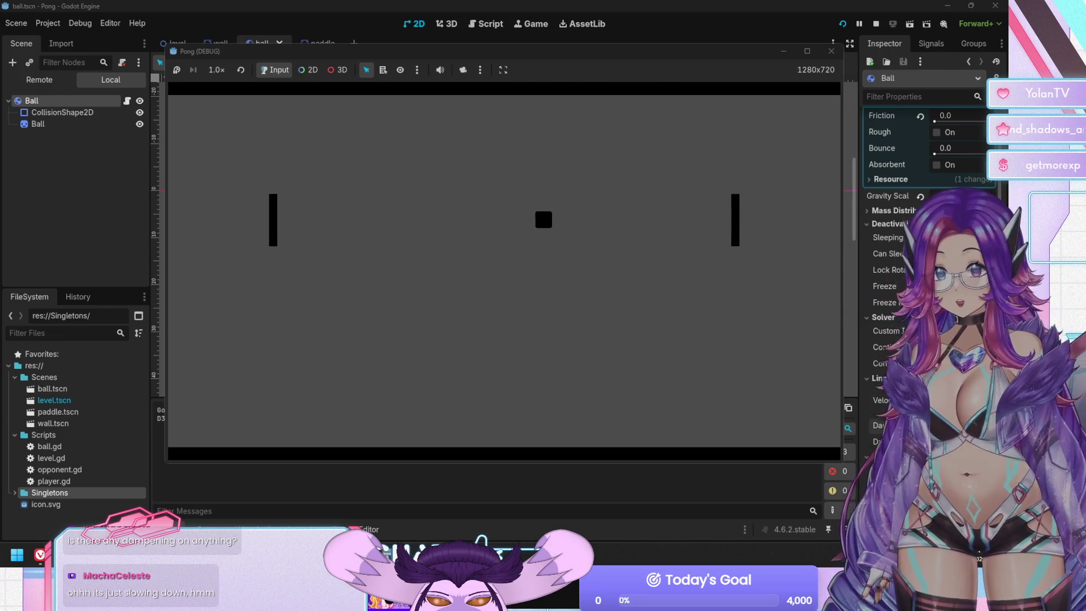
key(Up)
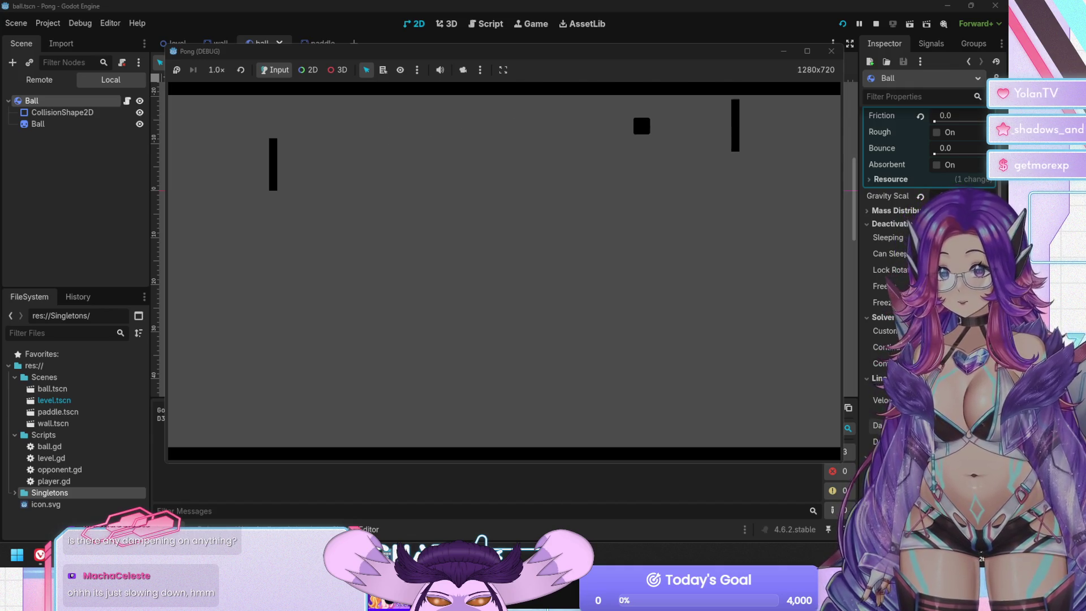
key(Down)
key(Down)
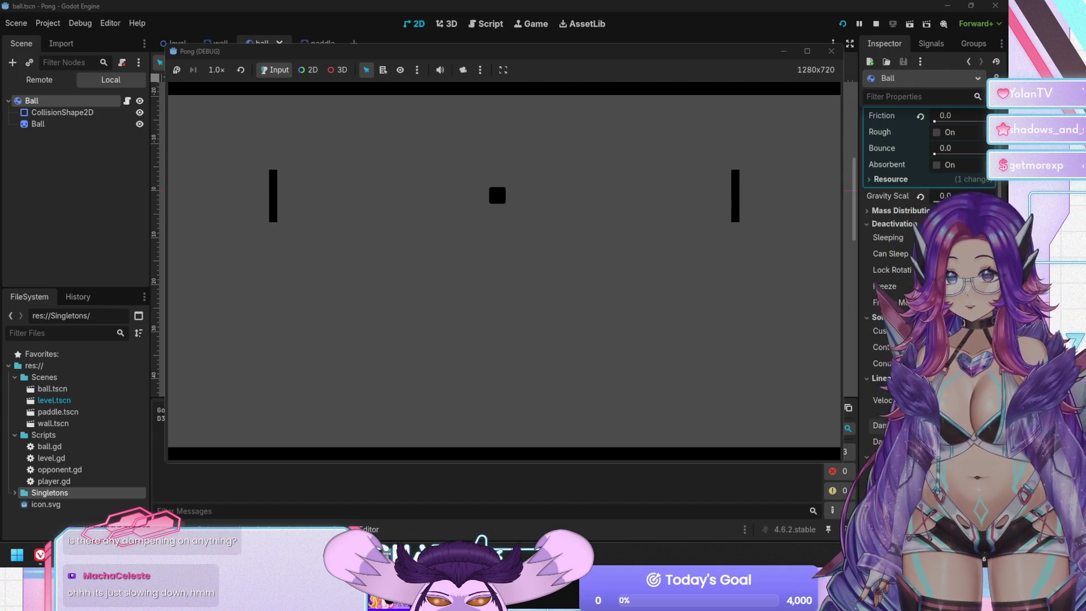
key(Down)
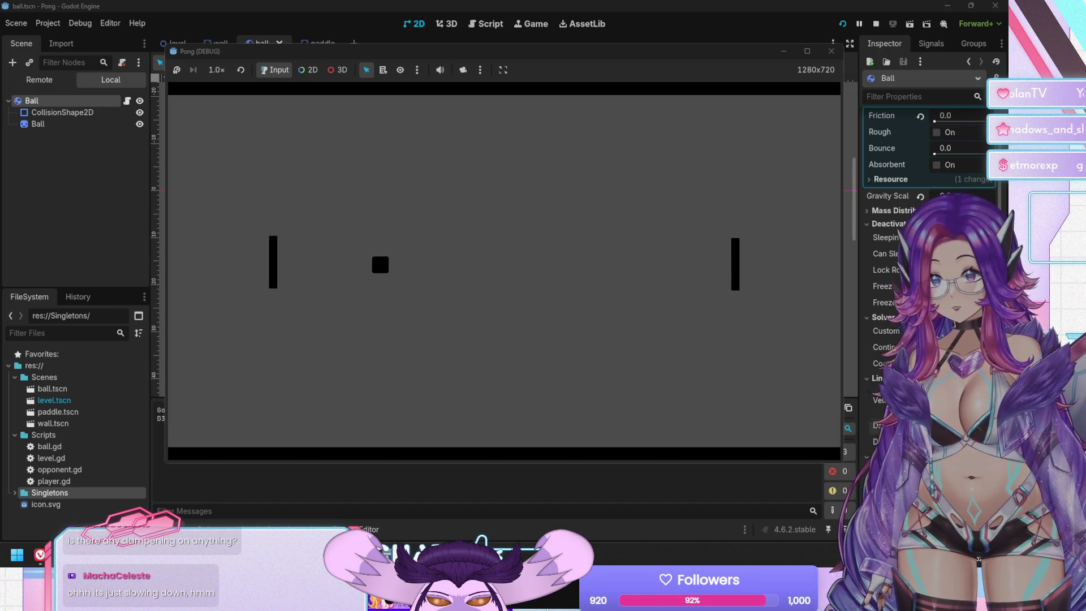
key(Down)
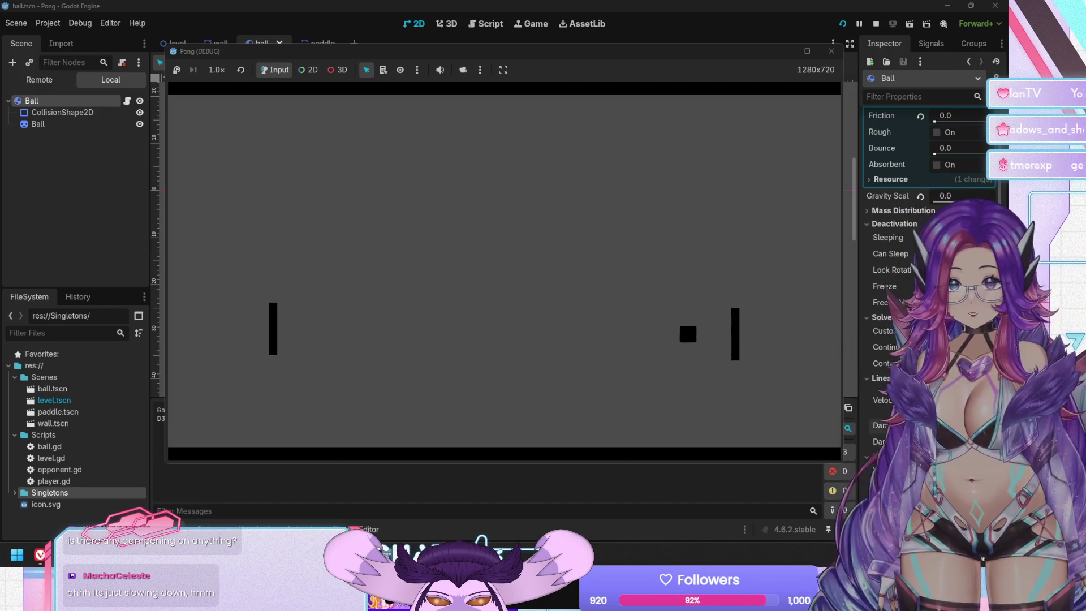
key(Down)
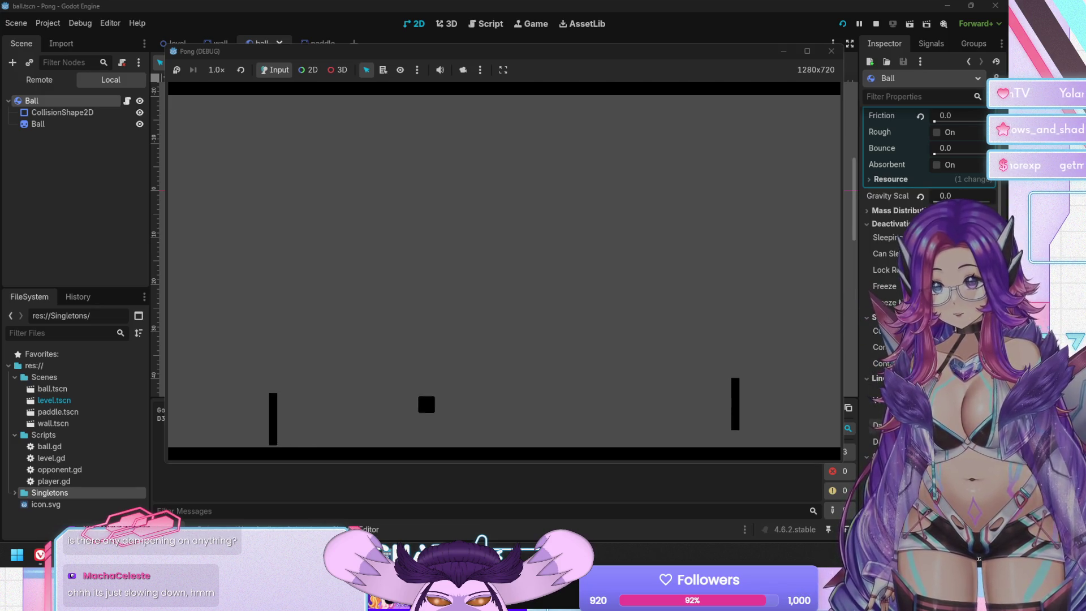
key(Up)
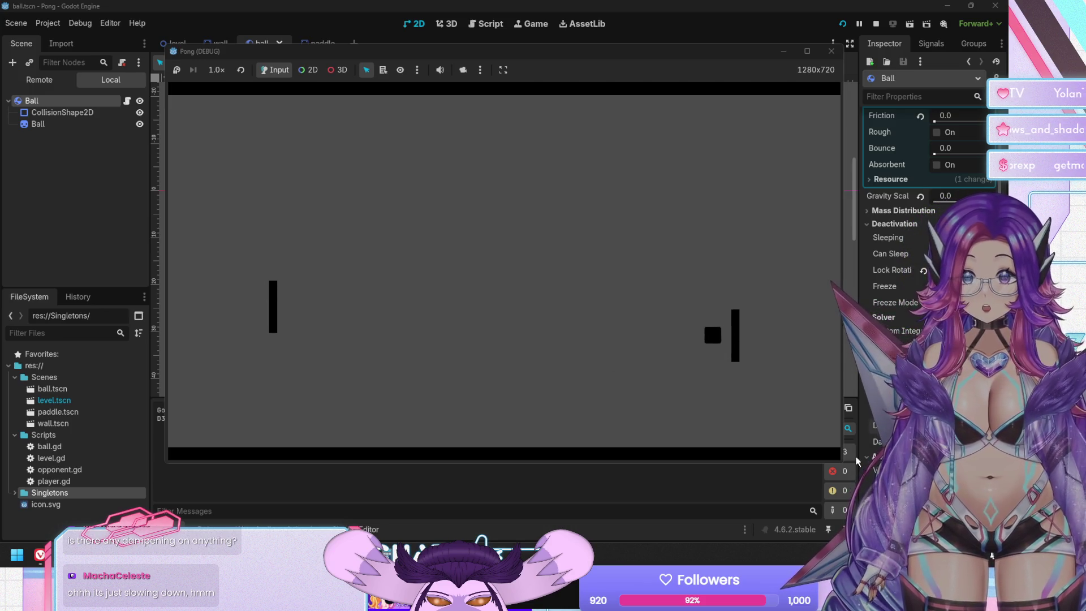
key(Up)
key(Up)
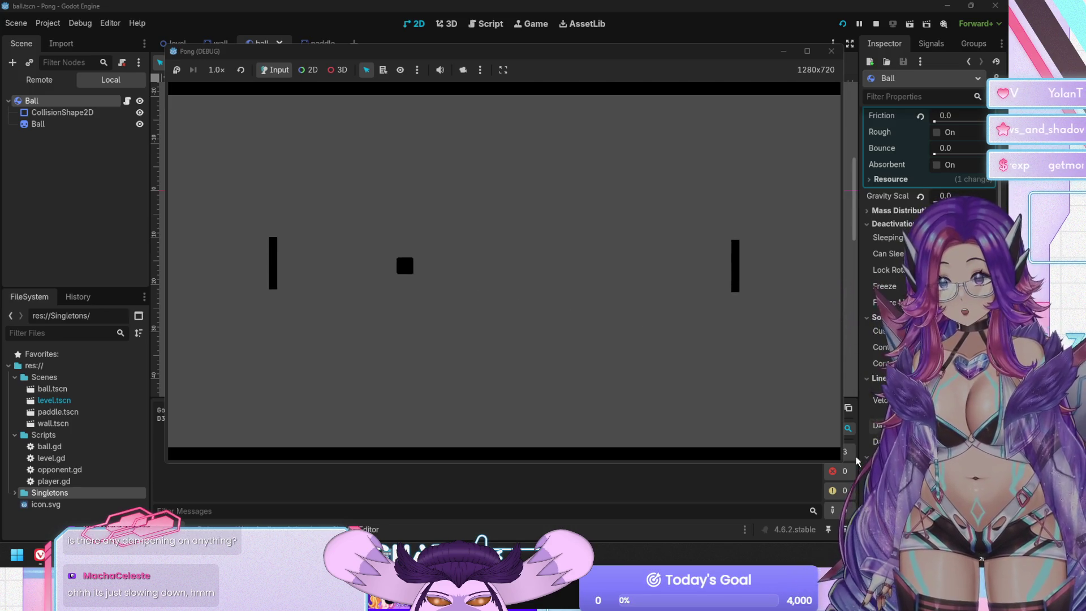
key(Up)
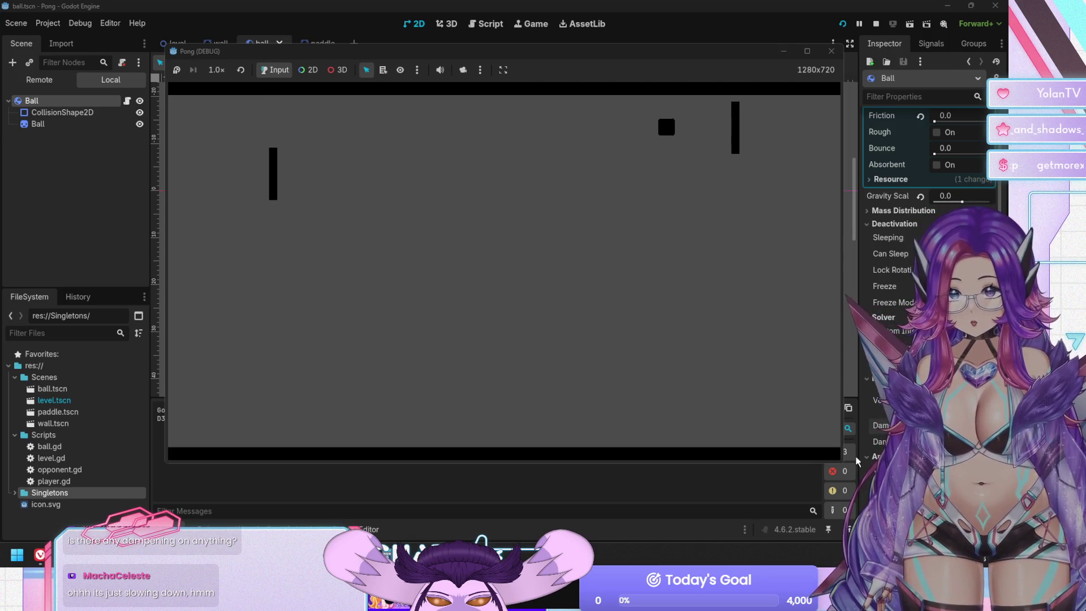
key(Down)
key(Up)
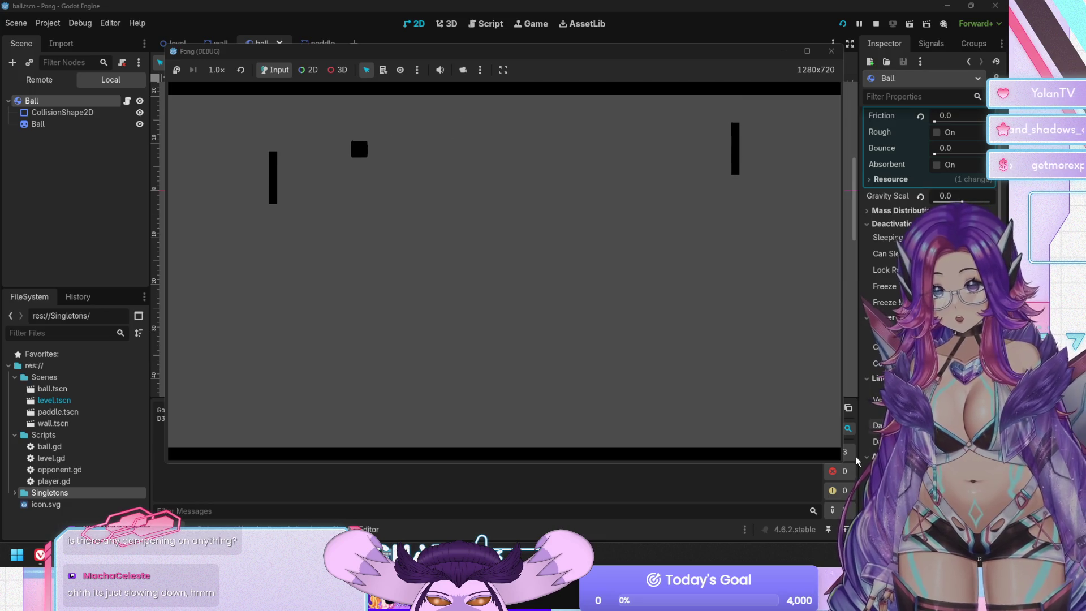
key(Down)
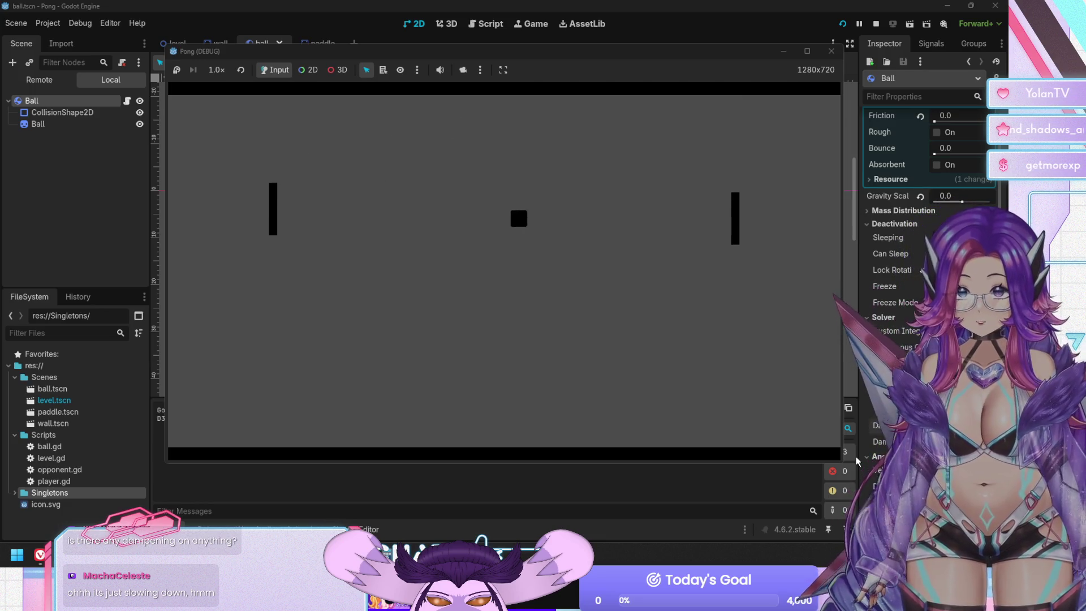
key(Down)
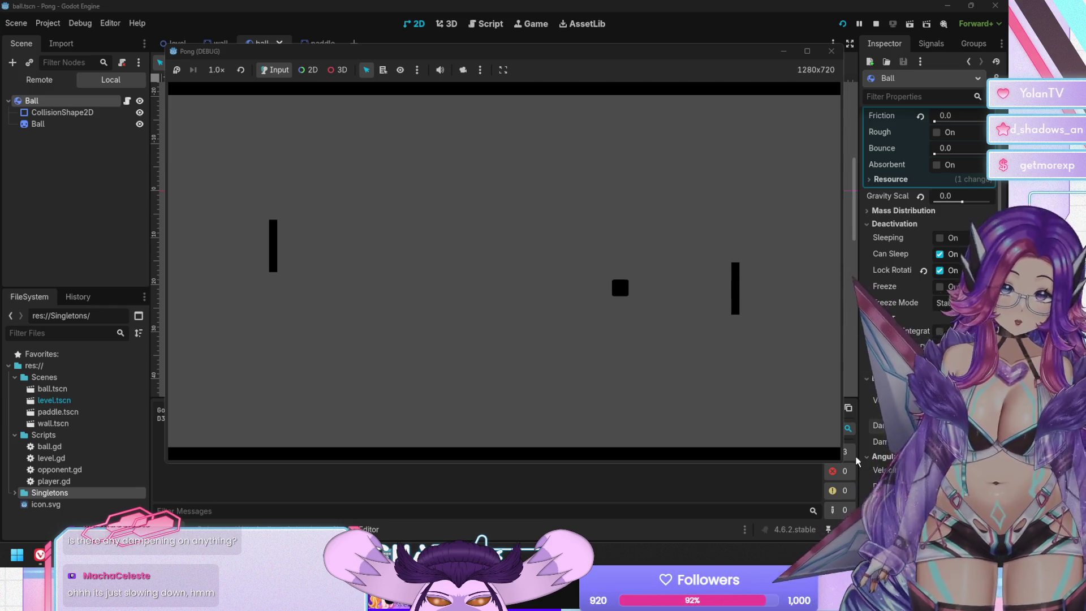
key(Down)
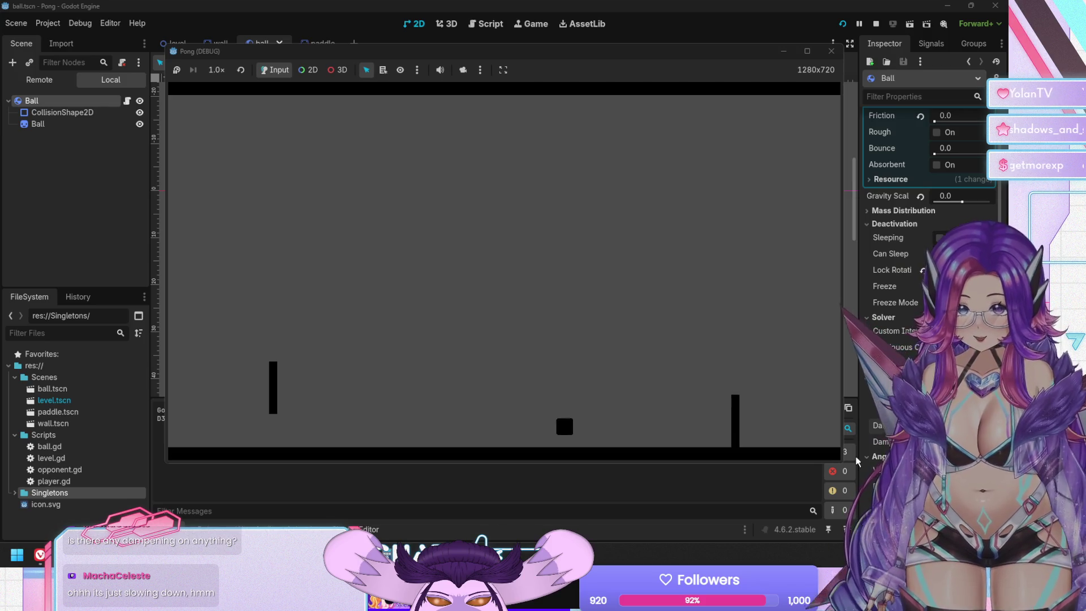
key(Up)
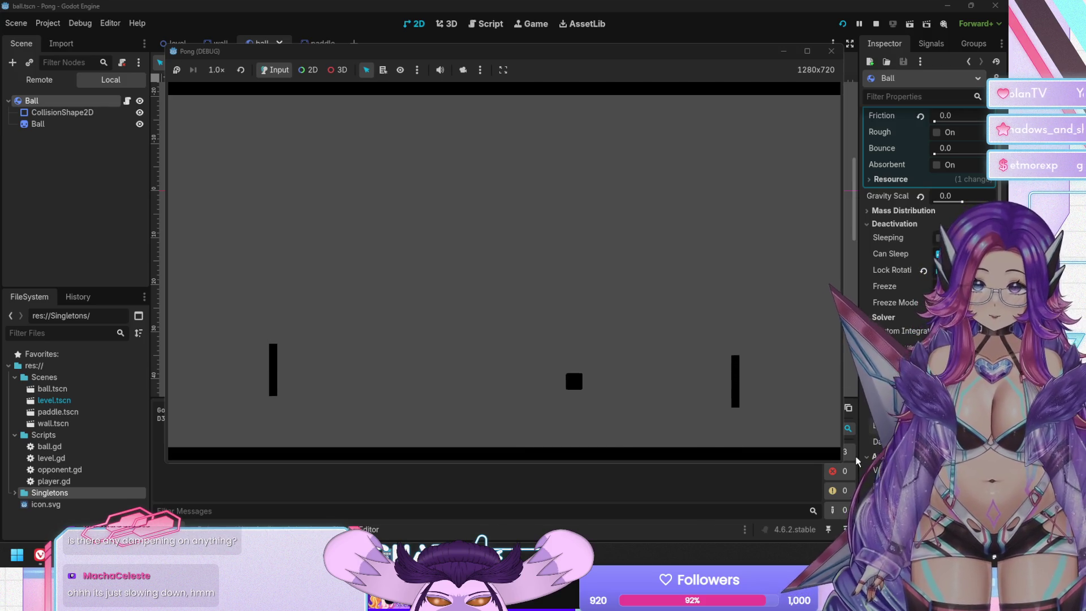
key(Up)
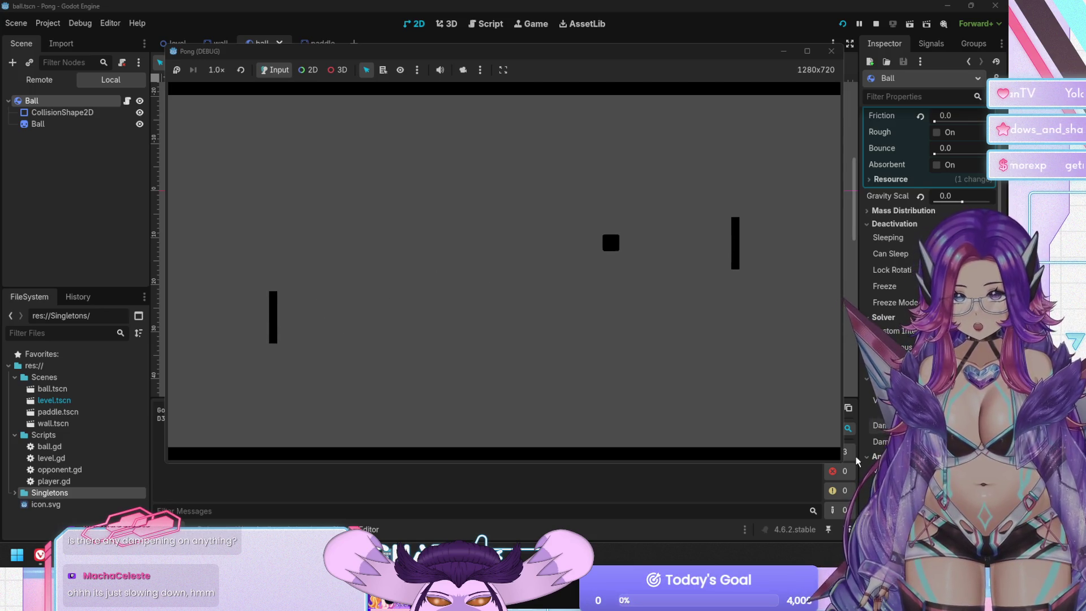
key(Up)
key(Up)
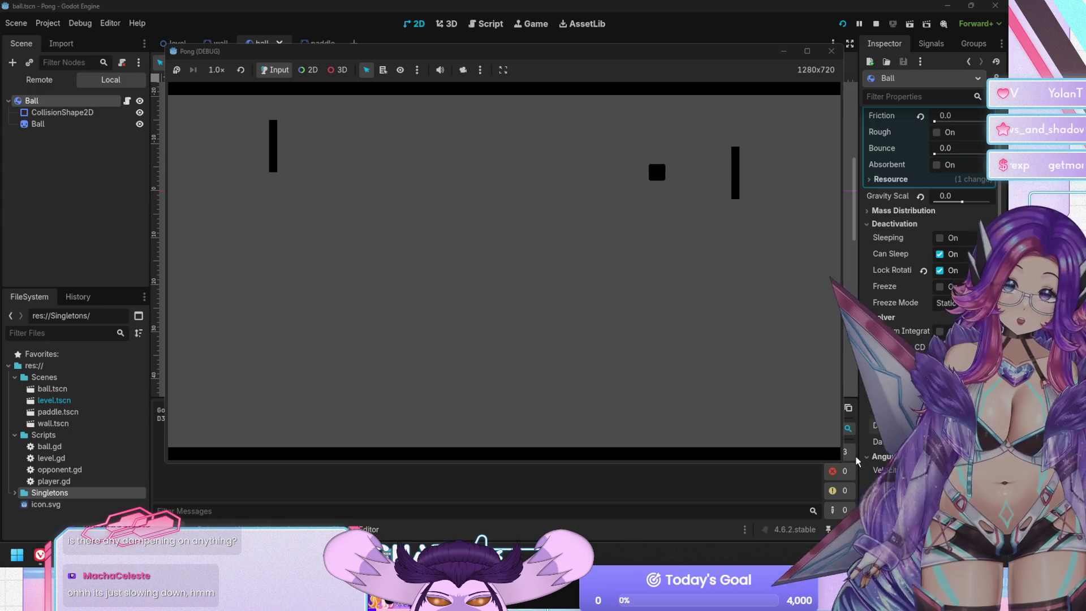
key(F8)
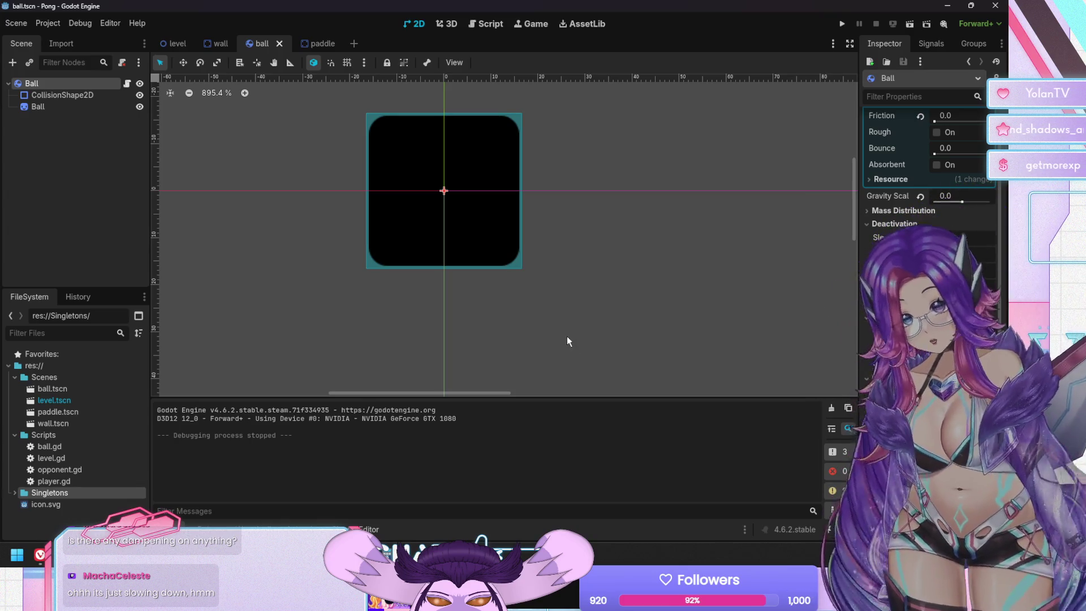
Clear the Ball node selection and switch to the level scene tab.
click(89, 199)
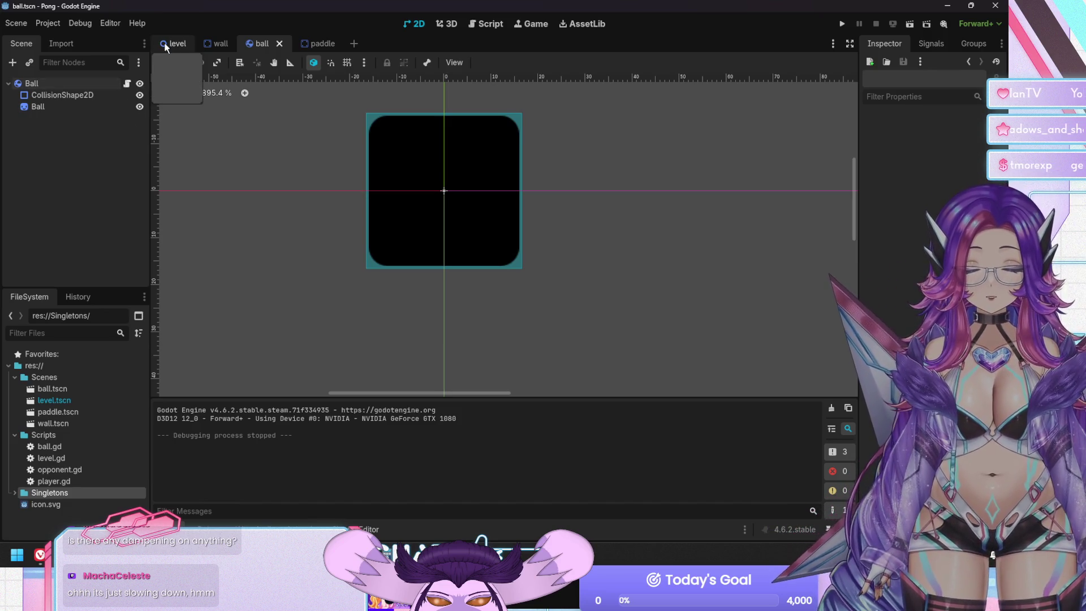
click(167, 44)
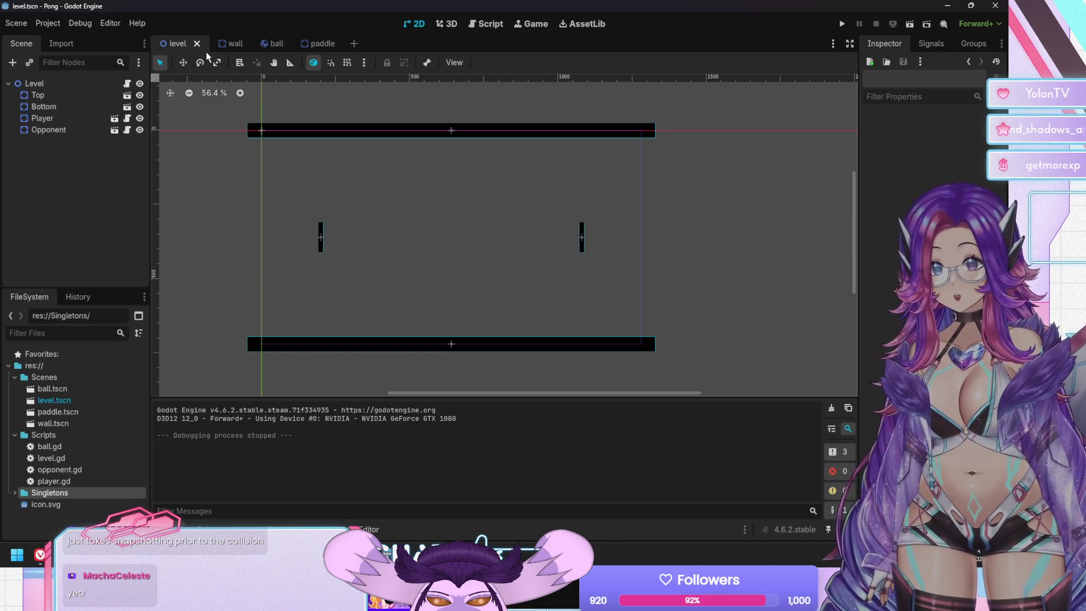
Select the Opponent node in the level scene and open opponent.gd in the script editor.
click(320, 44)
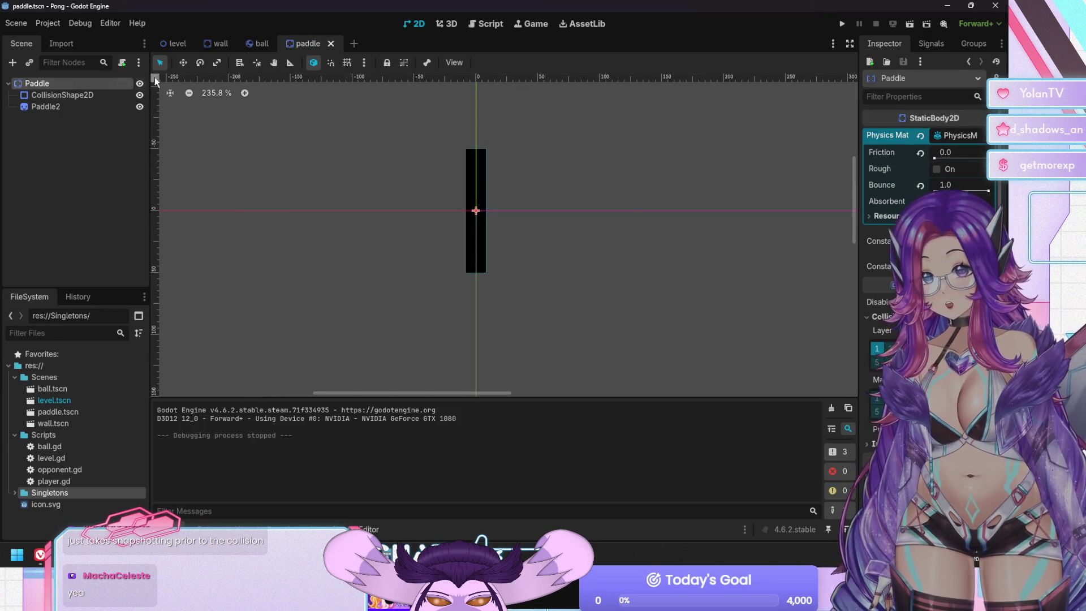
click(180, 43)
click(51, 129)
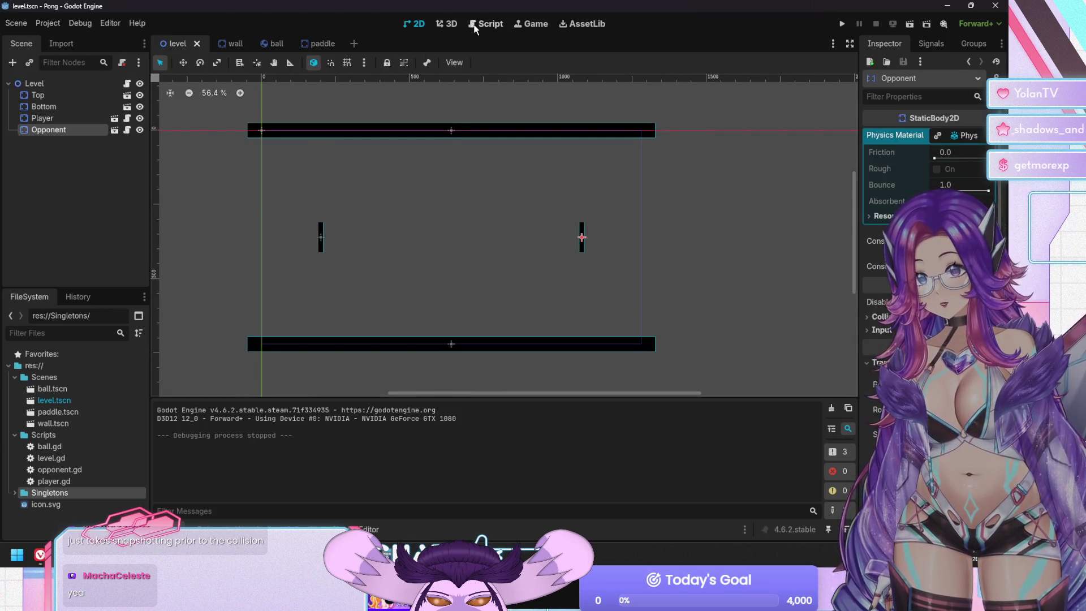
click(474, 26)
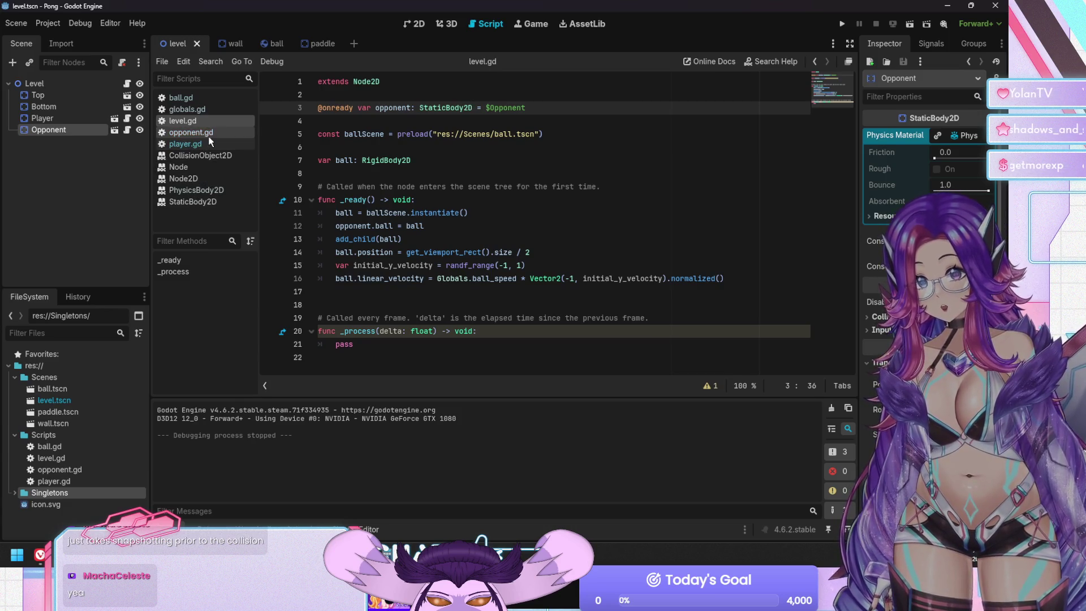
click(208, 133)
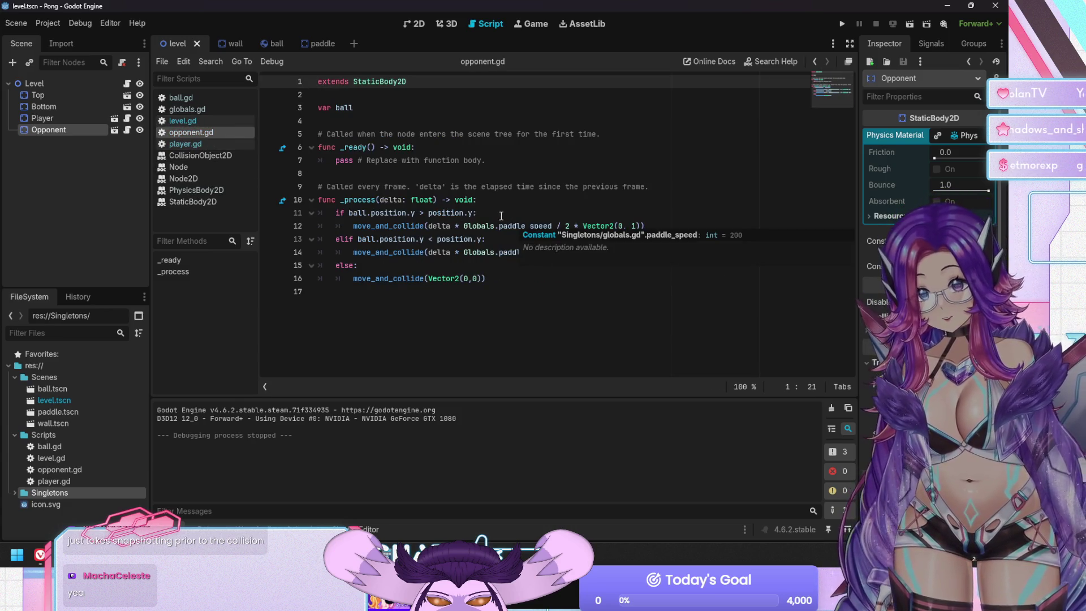
Add an 'if ball is null:' check with 'return' at the top of _process and save.
click(488, 200)
key(Return)
text(ball is not null)
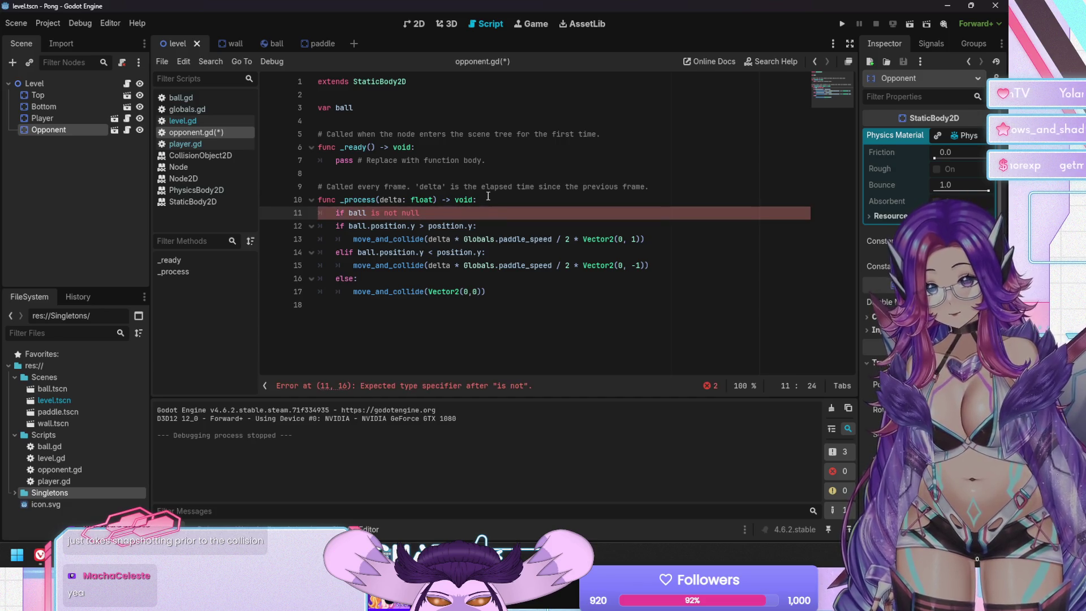
key(BackSpace)
key(BackSpace)
key(BackSpace)
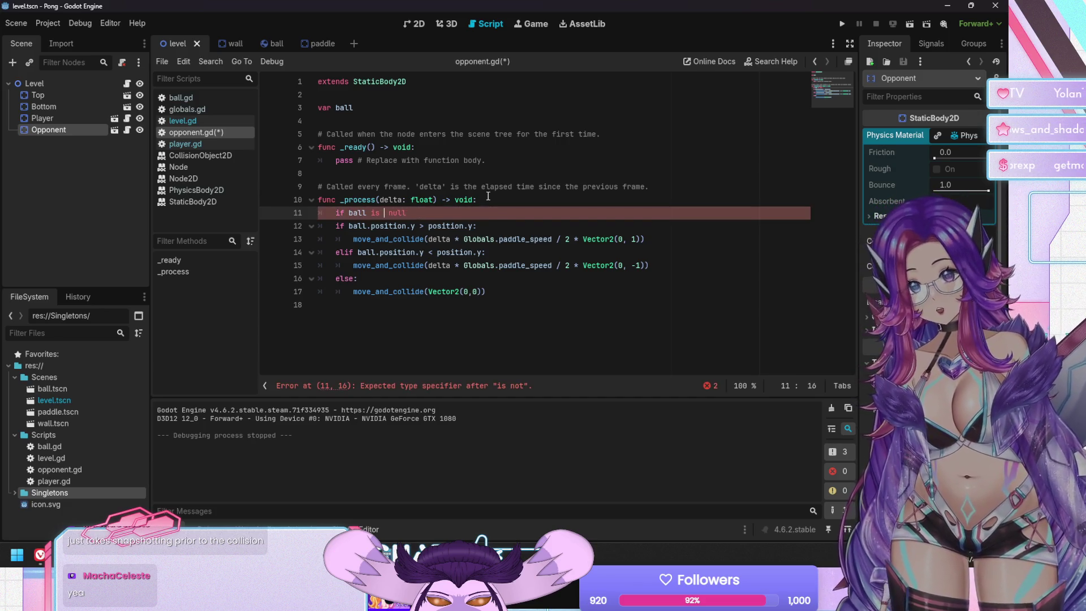
text(:)
key(Return)
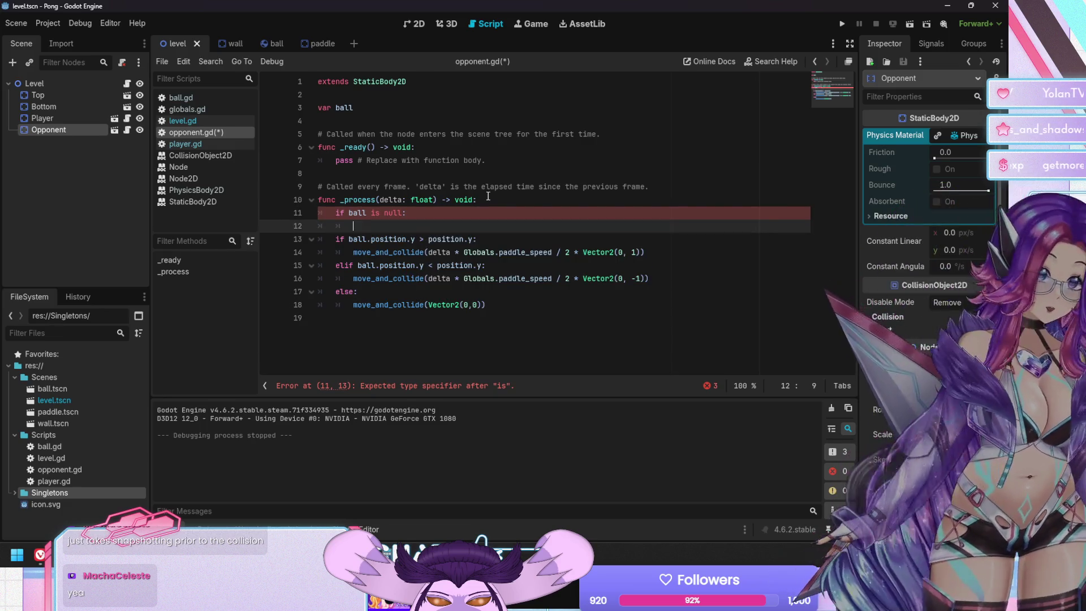
text(return)
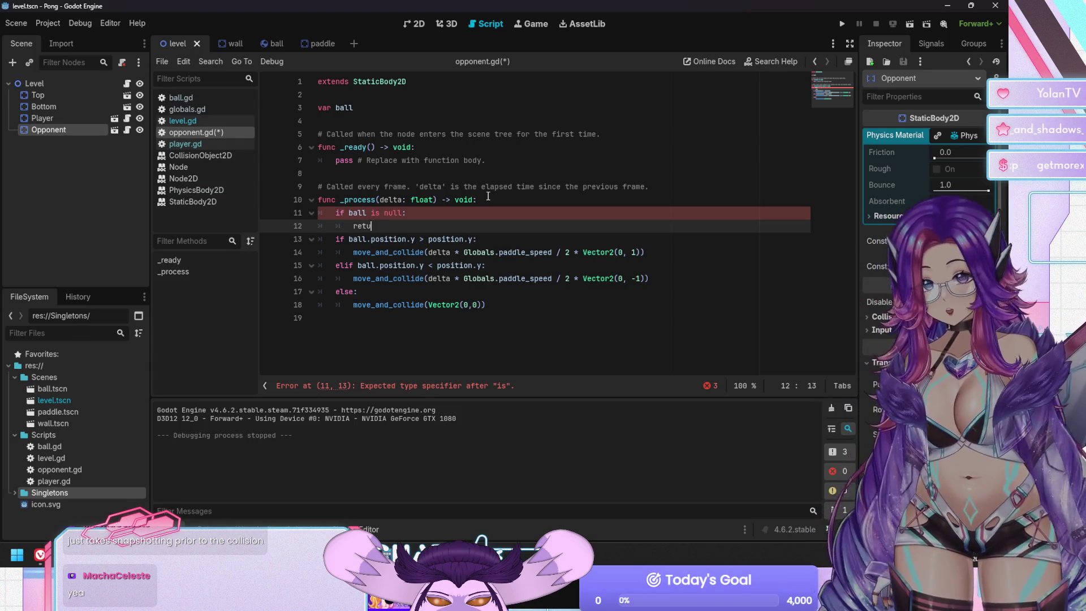
key(ctrl+s)
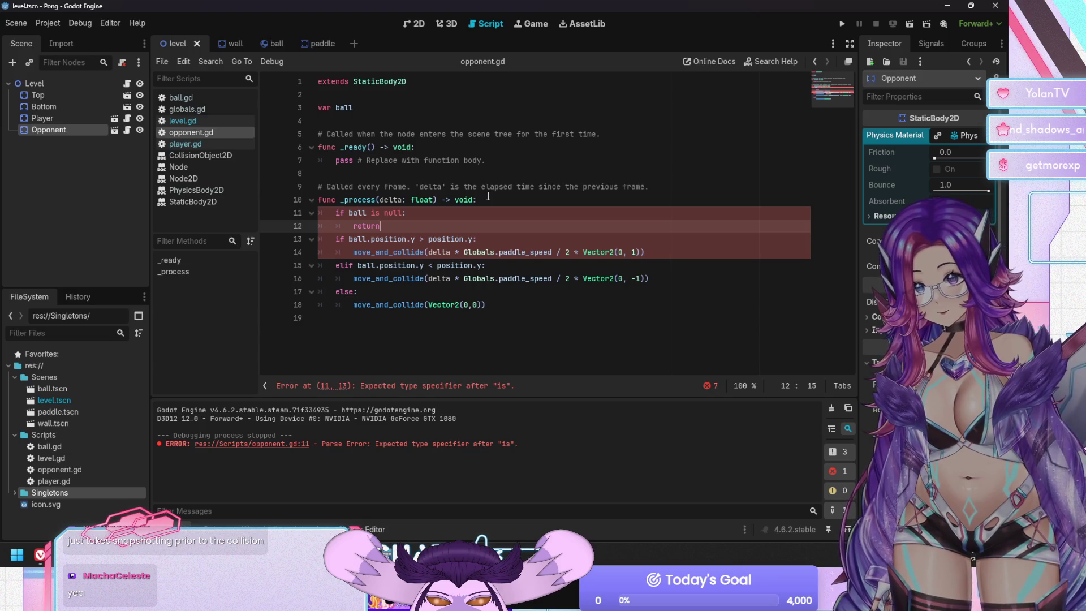
Change the null check on line 11 to 'if ball == null:'.
key(Up)
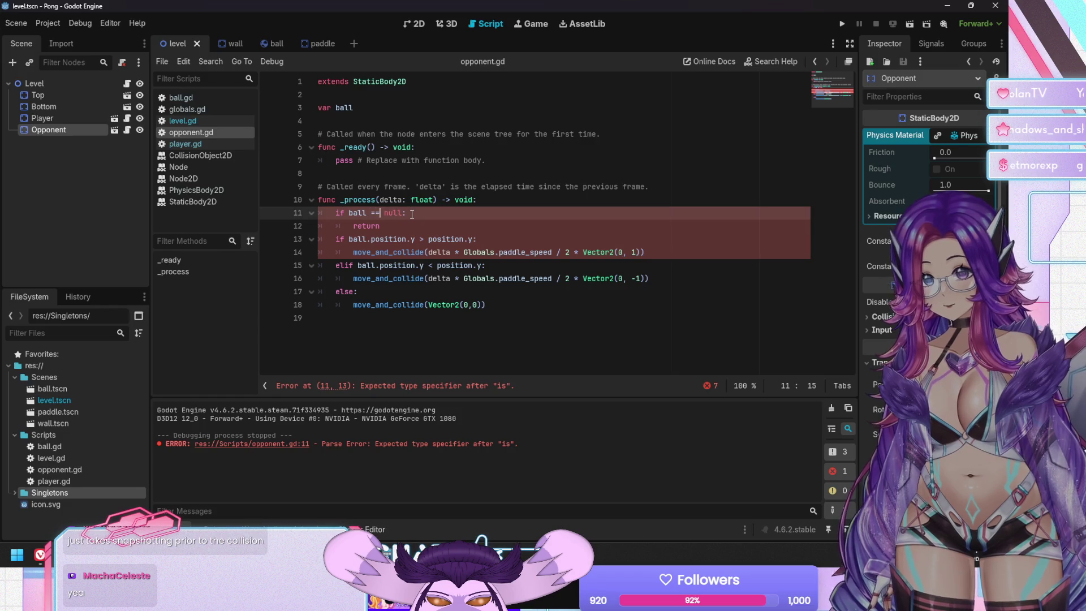
key(Right)
key(ctrl+s)
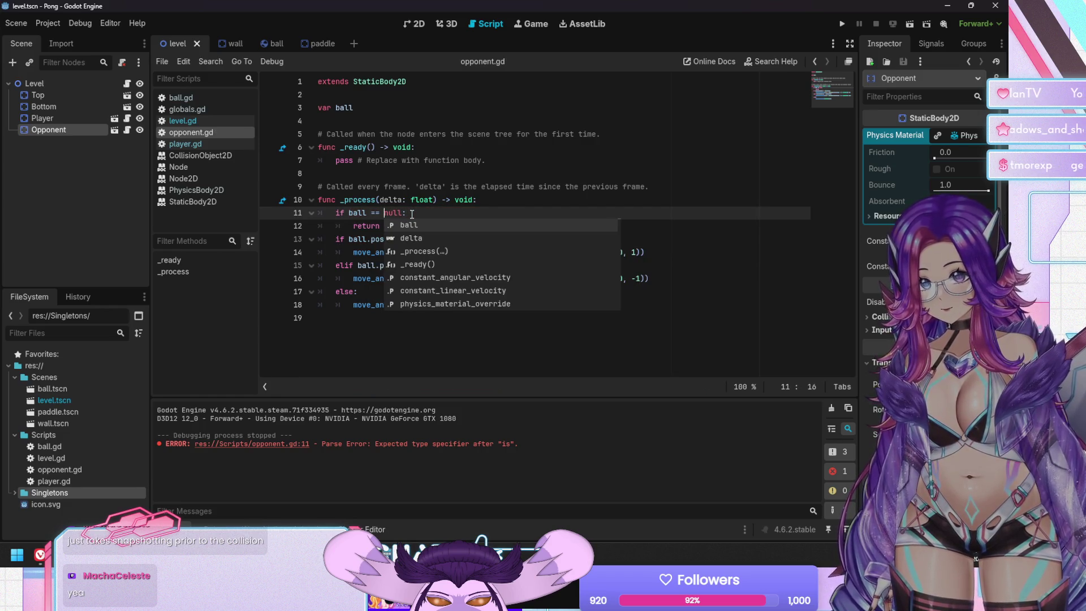
key(Down)
key(Escape)
key(Down)
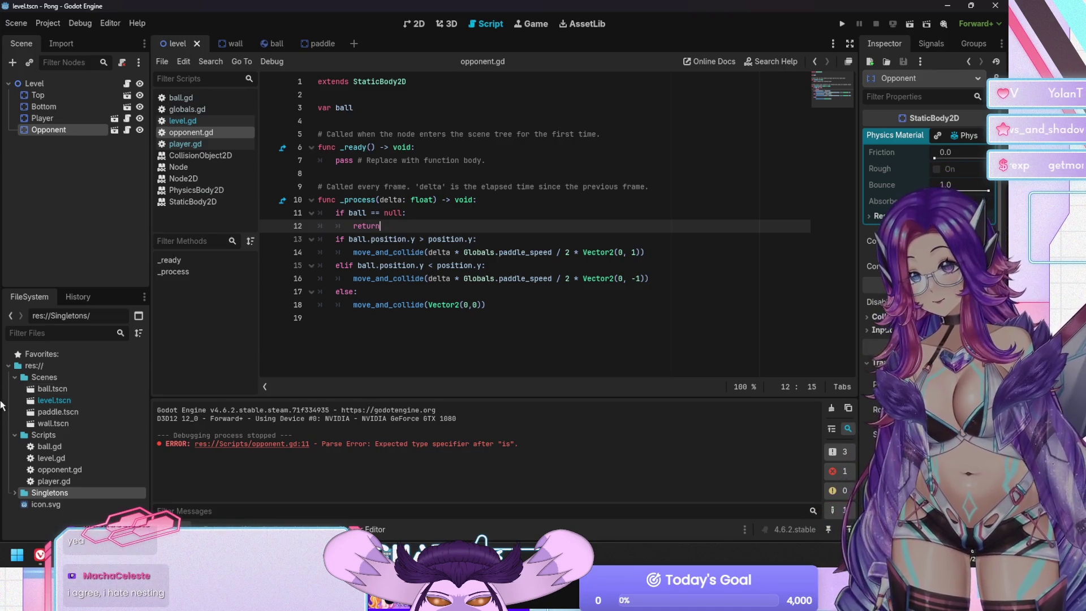
Review the _process lines of opponent.gd and save the script again.
click(448, 218)
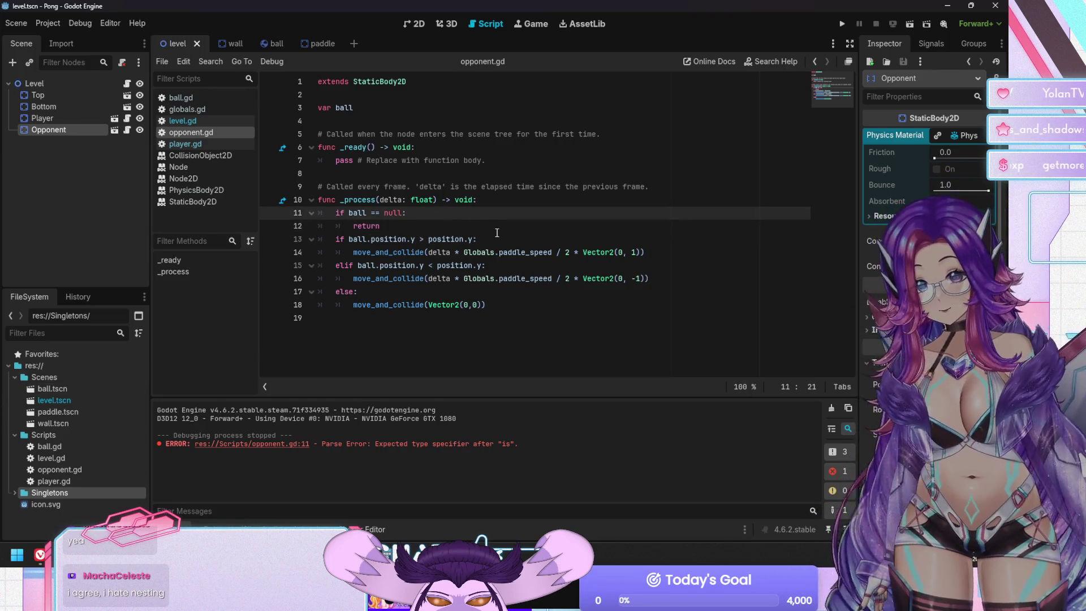
click(642, 241)
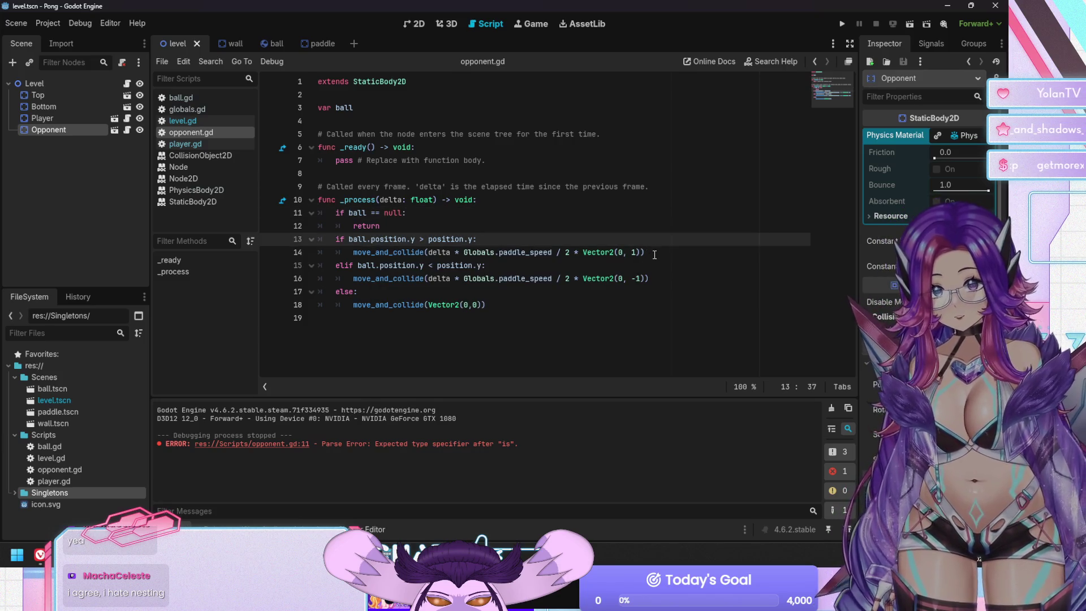
click(654, 255)
click(665, 279)
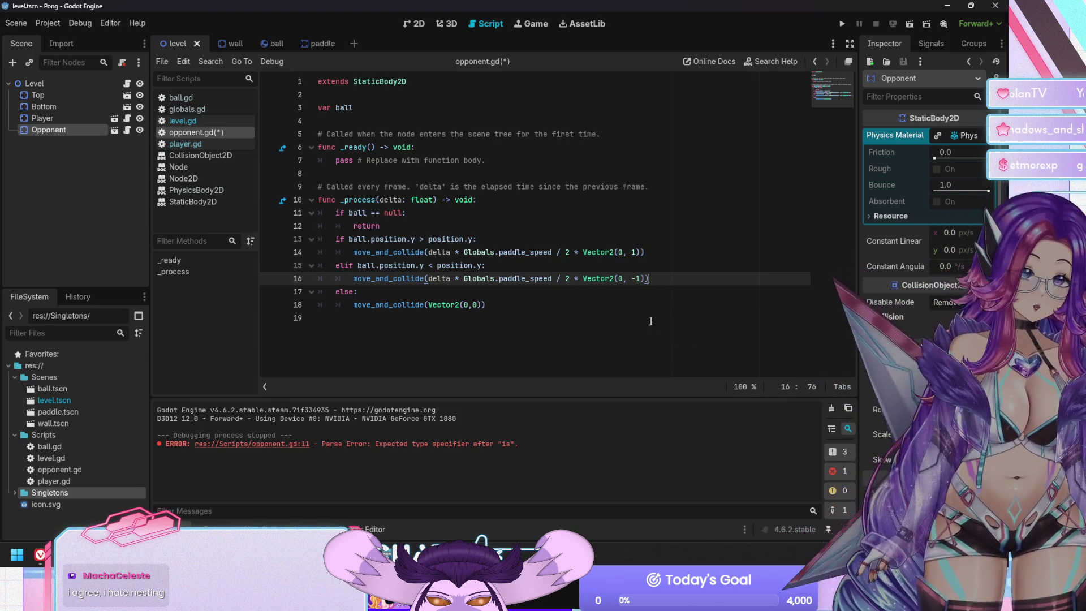
key(Down)
key(Down)
key(Down)
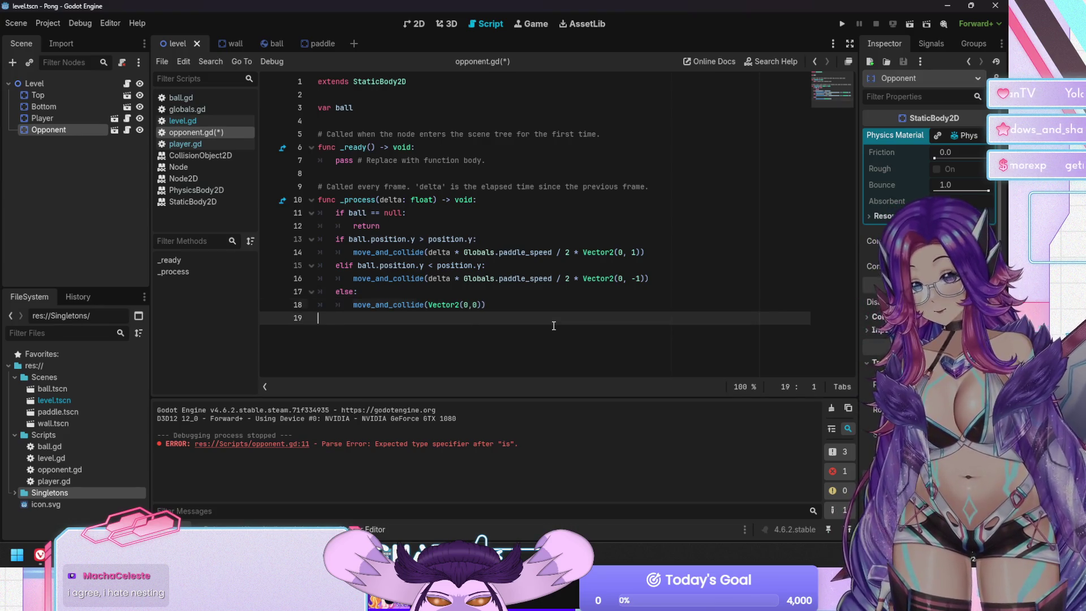
key(Up)
key(Up)
key(Up)
key(Down)
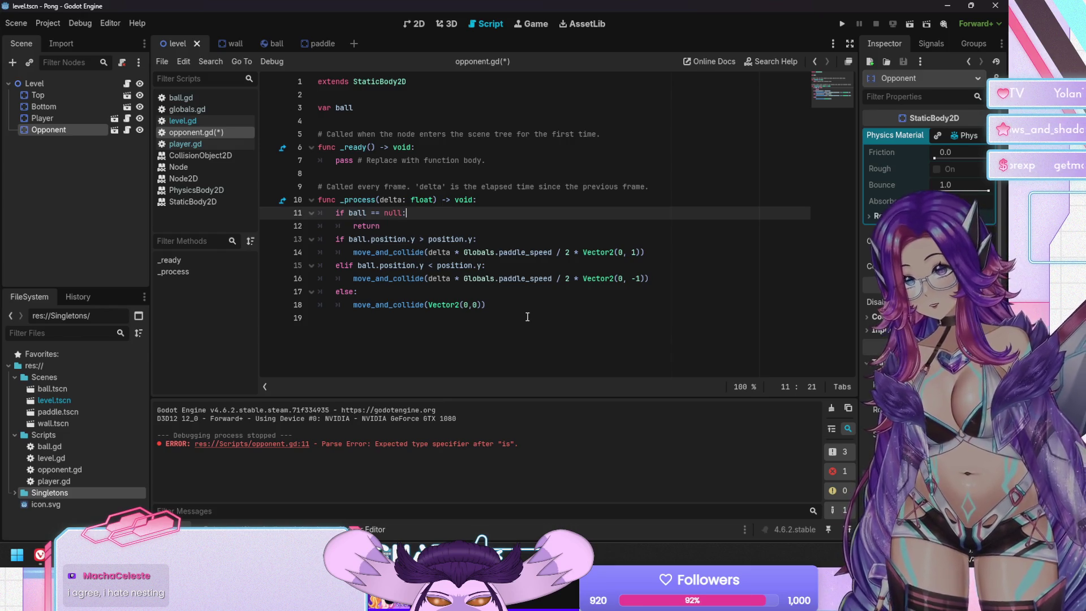
key(ctrl+s)
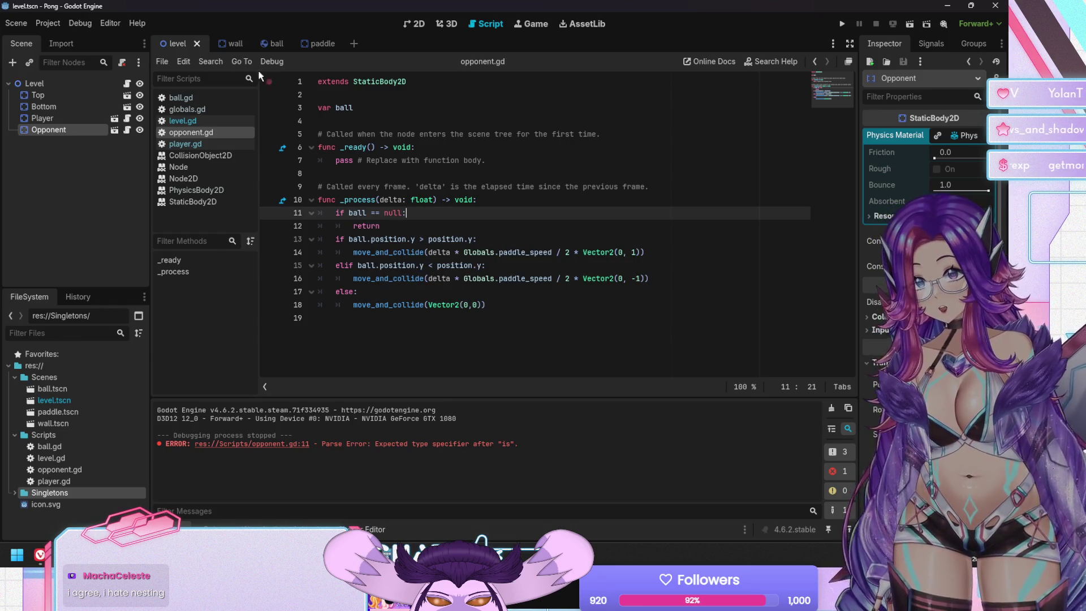
click(234, 47)
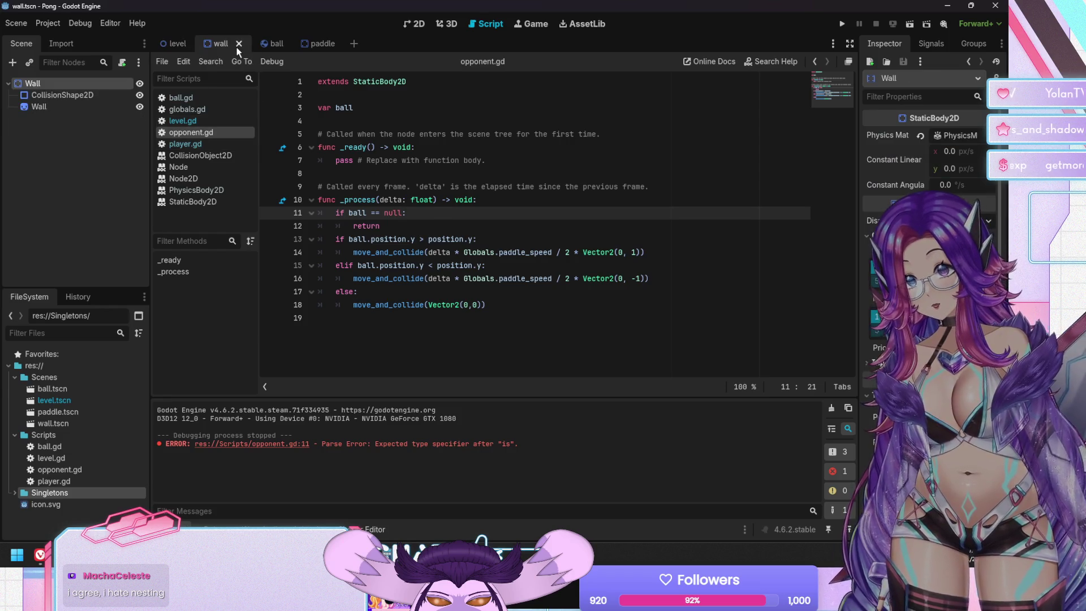
Comment out the 'opponent.ball = ball' line 12 in level.gd with Ctrl+K.
click(208, 121)
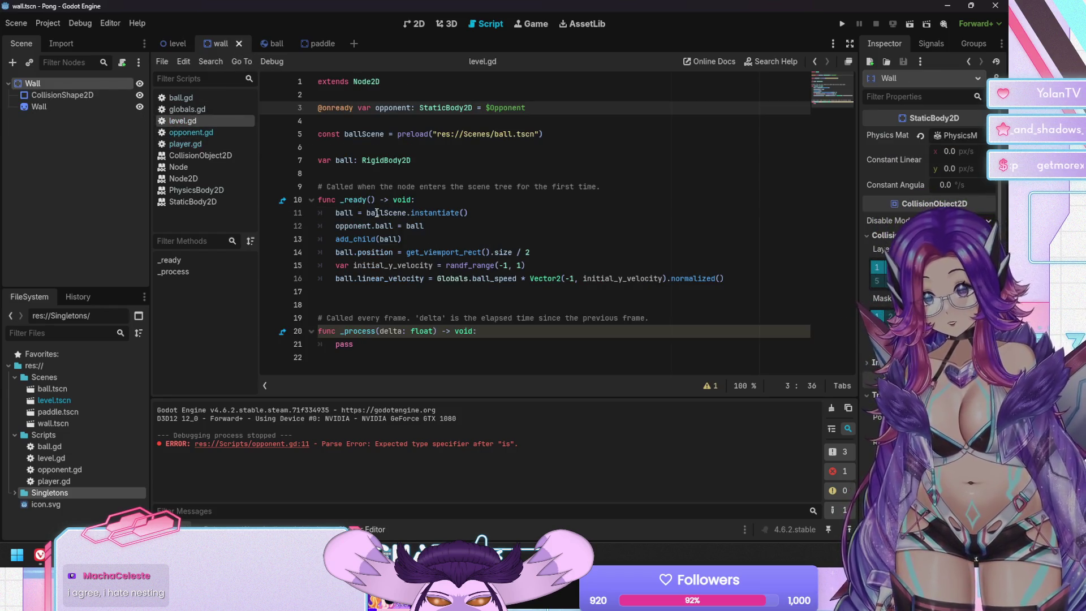
click(364, 228)
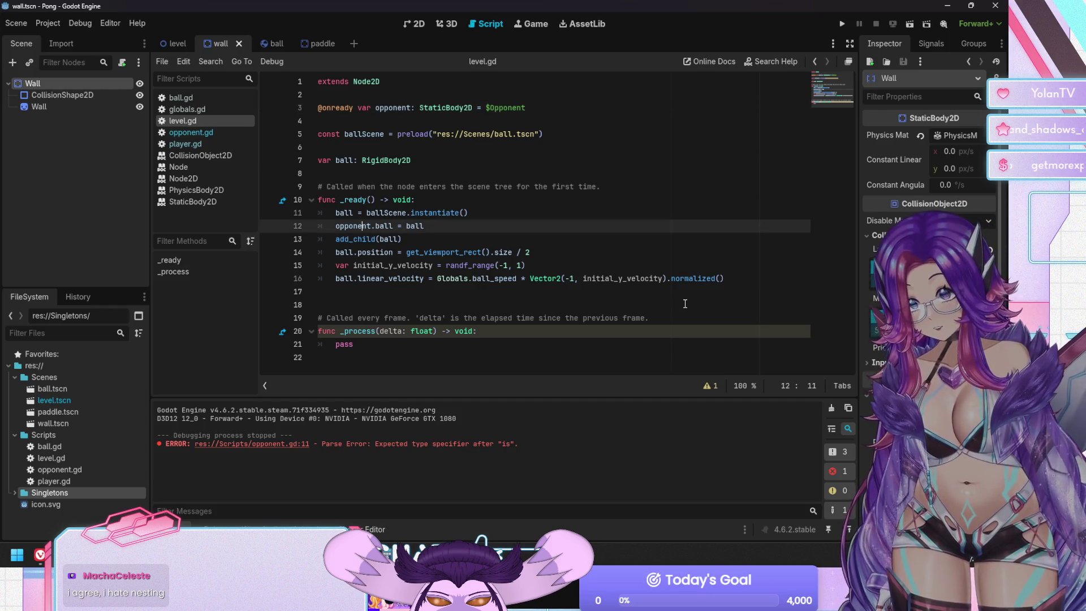
key(ctrl+k)
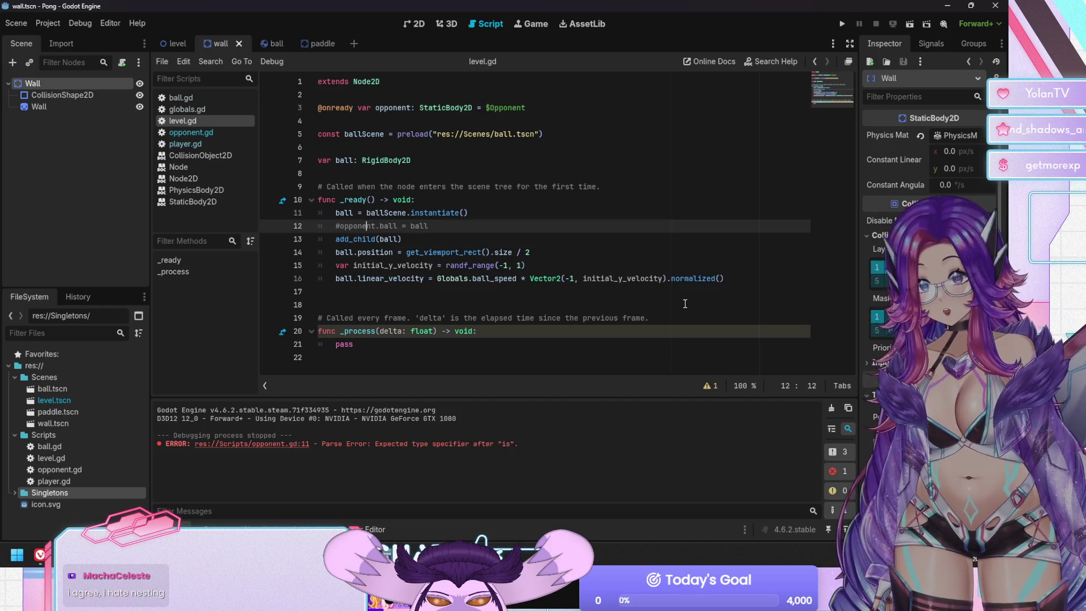
Test-run the game, then uncomment the opponent.ball assignment.
key(F5)
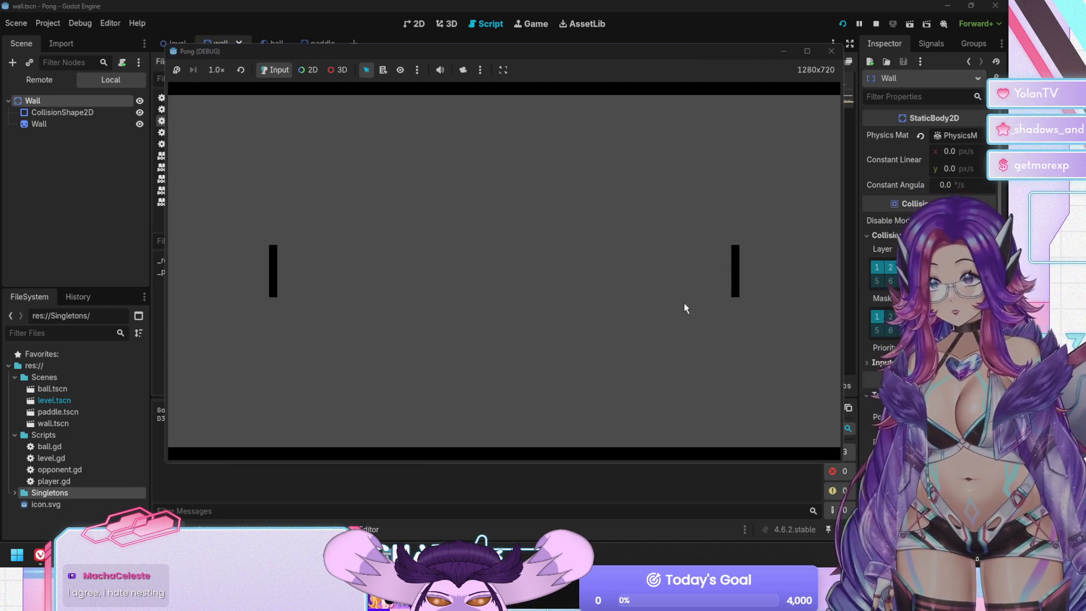
key(F8)
key(ctrl+k)
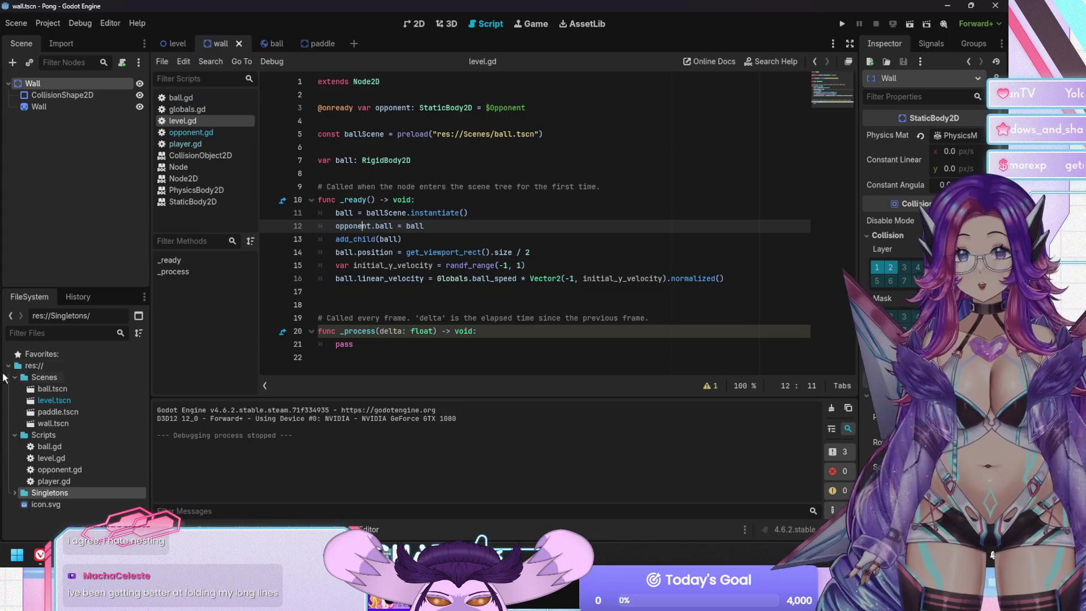
click(311, 43)
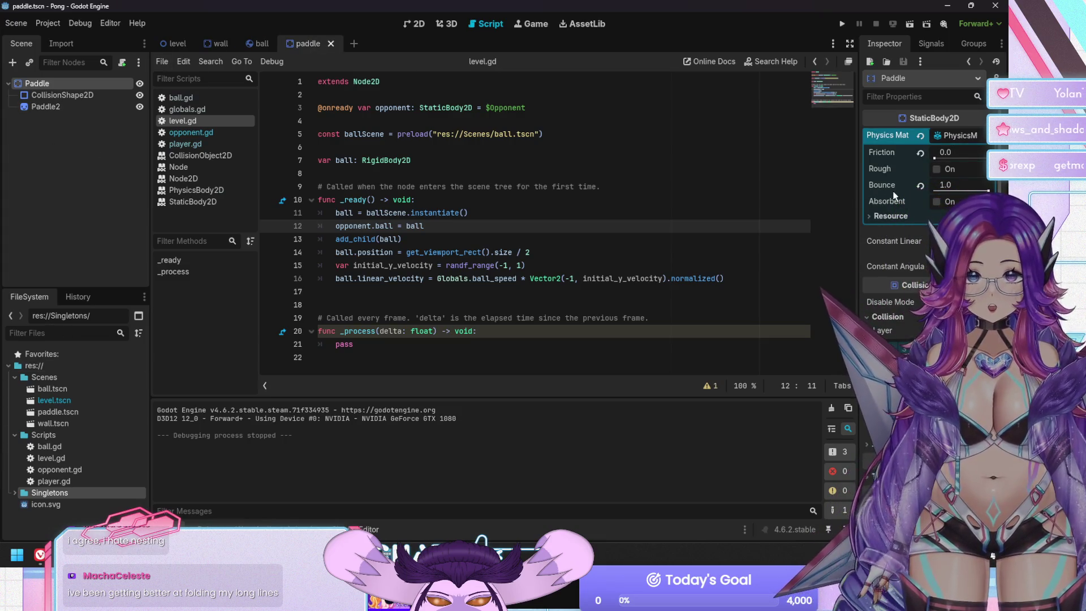
Inspect the paddle's Physics Material resource, reading the Rough and Absorbent tooltips.
click(879, 217)
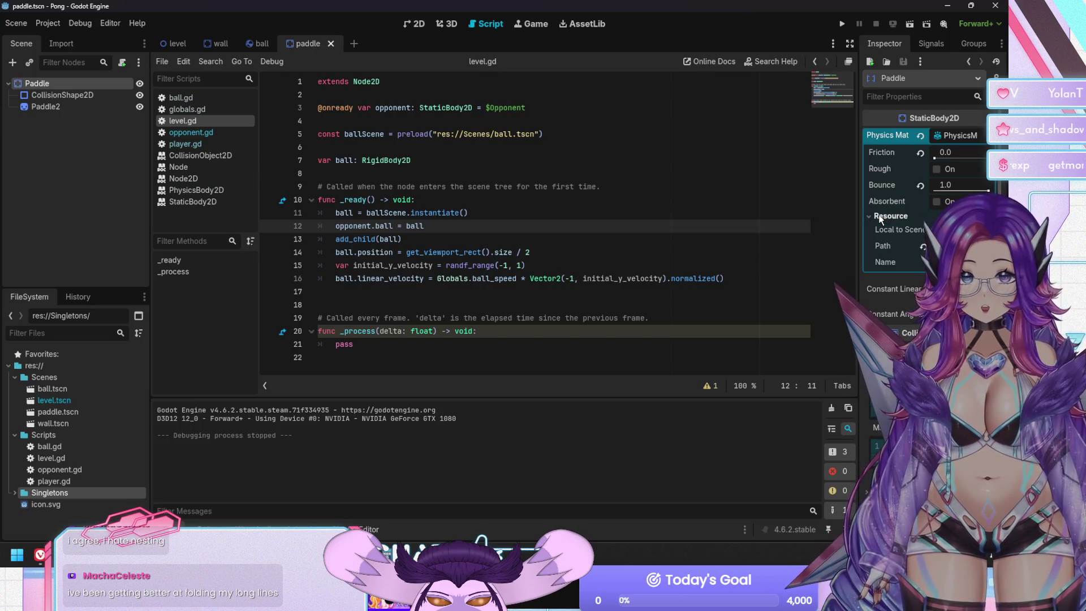
click(880, 217)
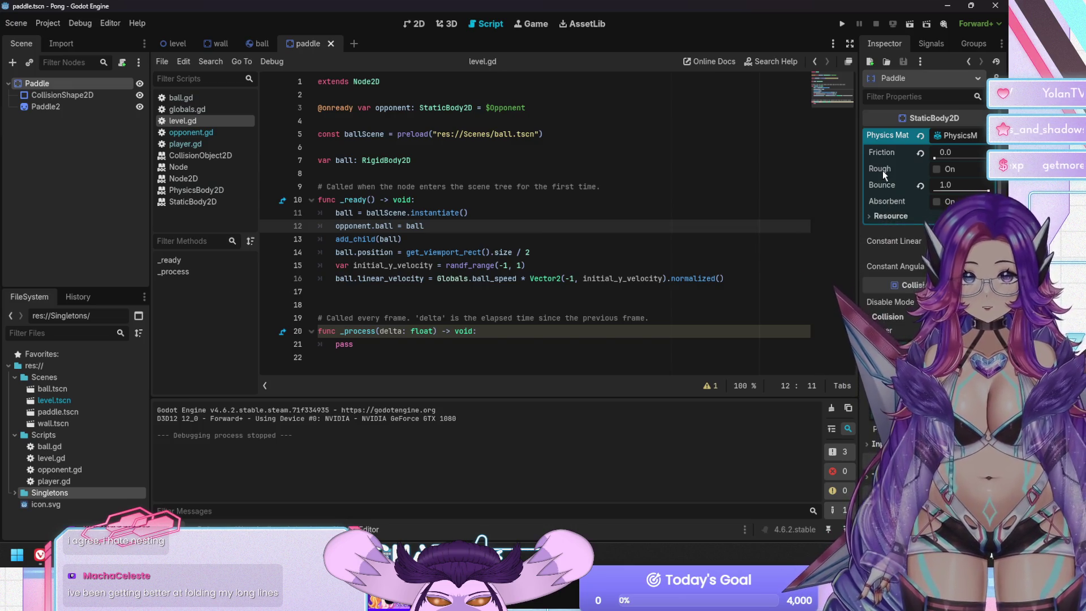
mouse_move(882, 170)
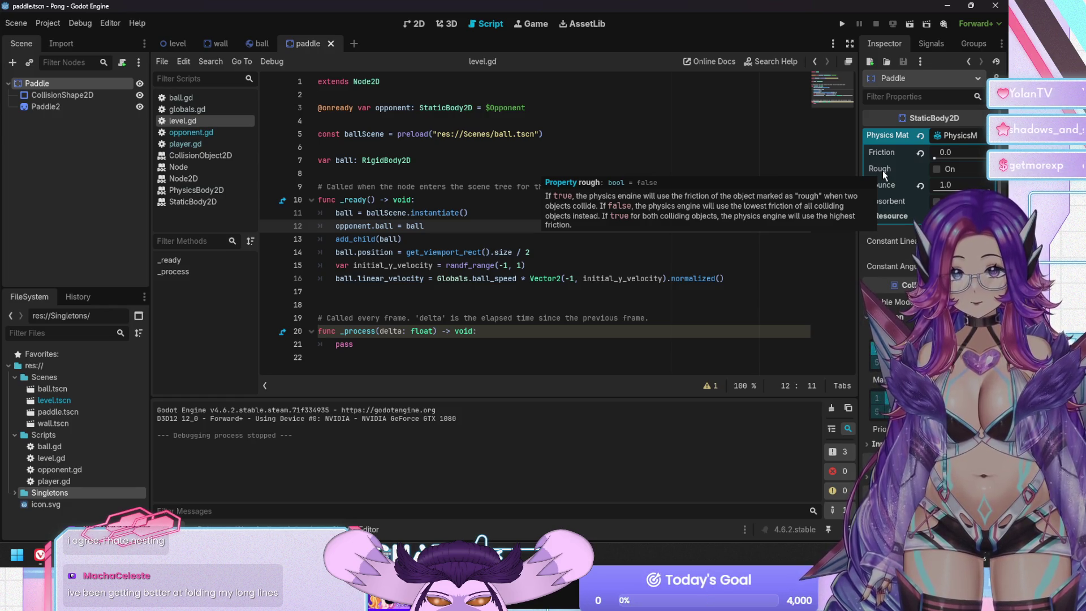
mouse_move(886, 201)
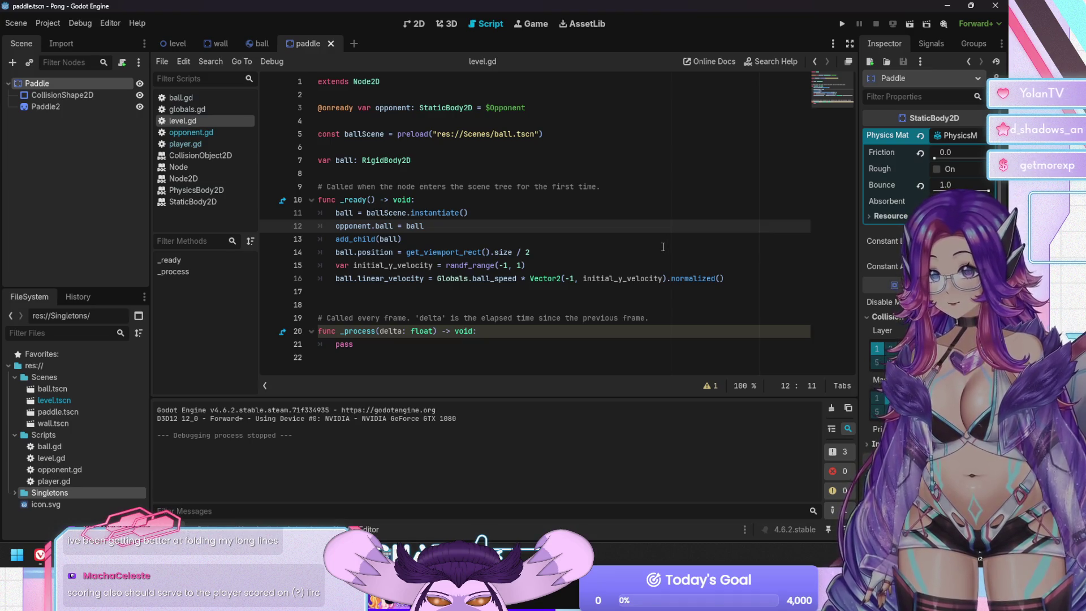
Check the ball_speed info in level.gd and place the cursor on empty line 18.
mouse_move(513, 280)
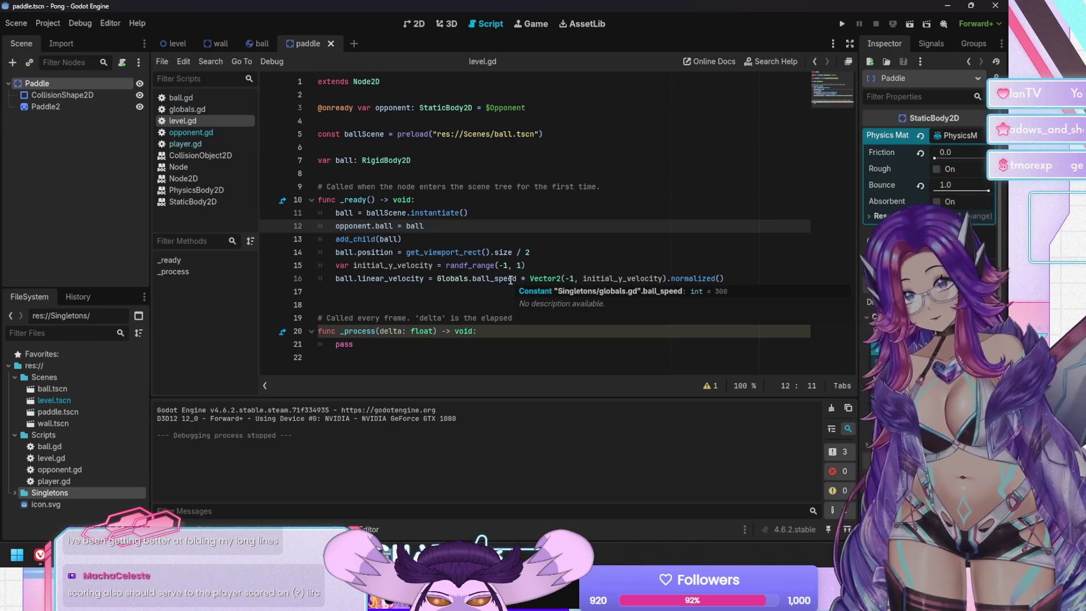
click(511, 280)
click(535, 299)
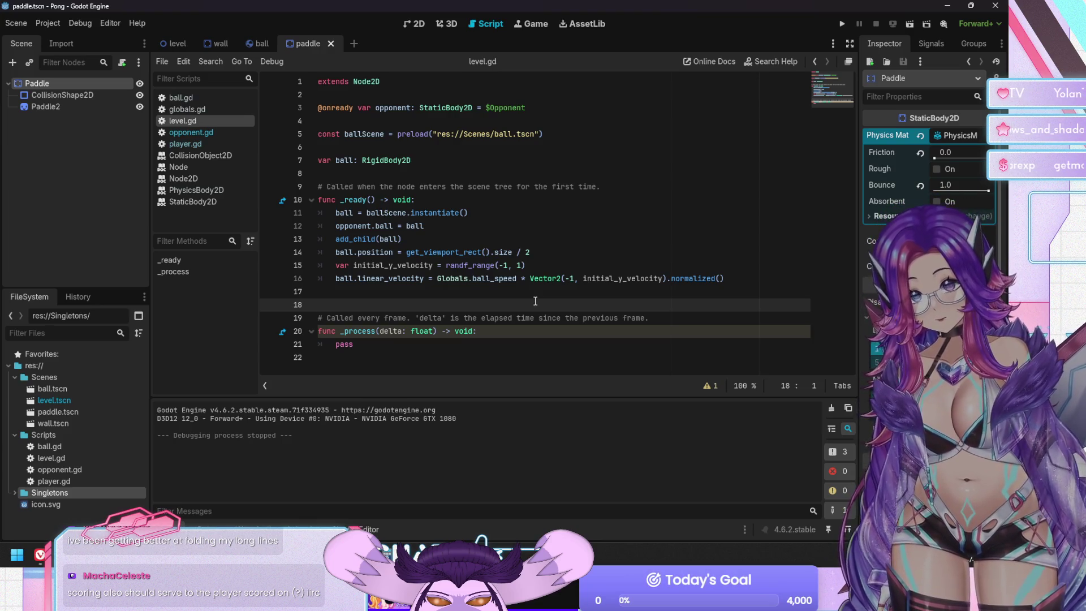
Switch to the ball scene and open ball.gd, selecting the pass statement in _ready.
click(258, 43)
click(192, 97)
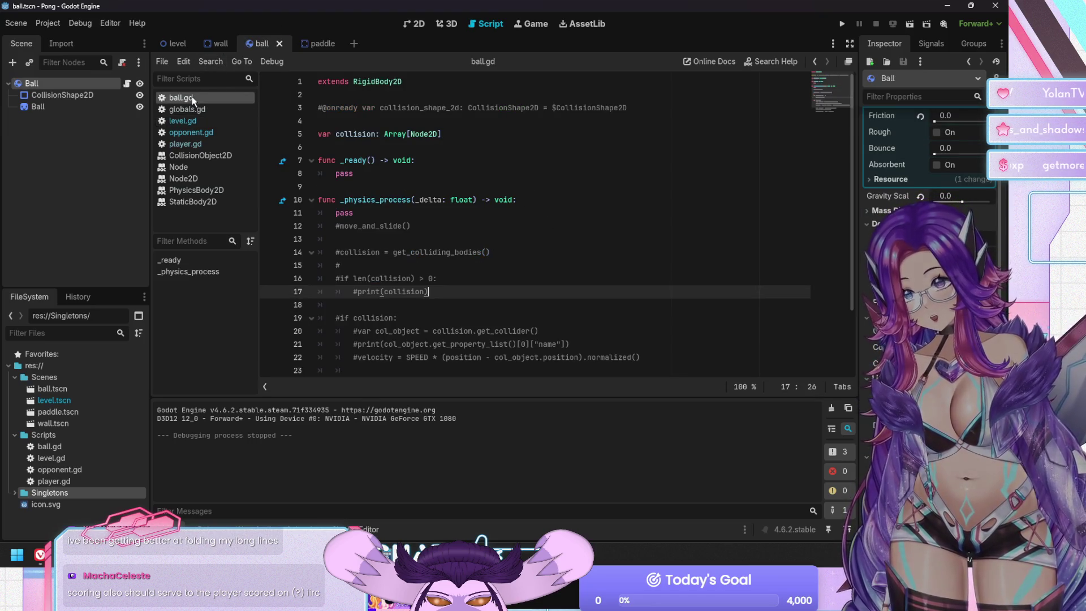
scroll(438, 258, down, 1)
click(438, 259)
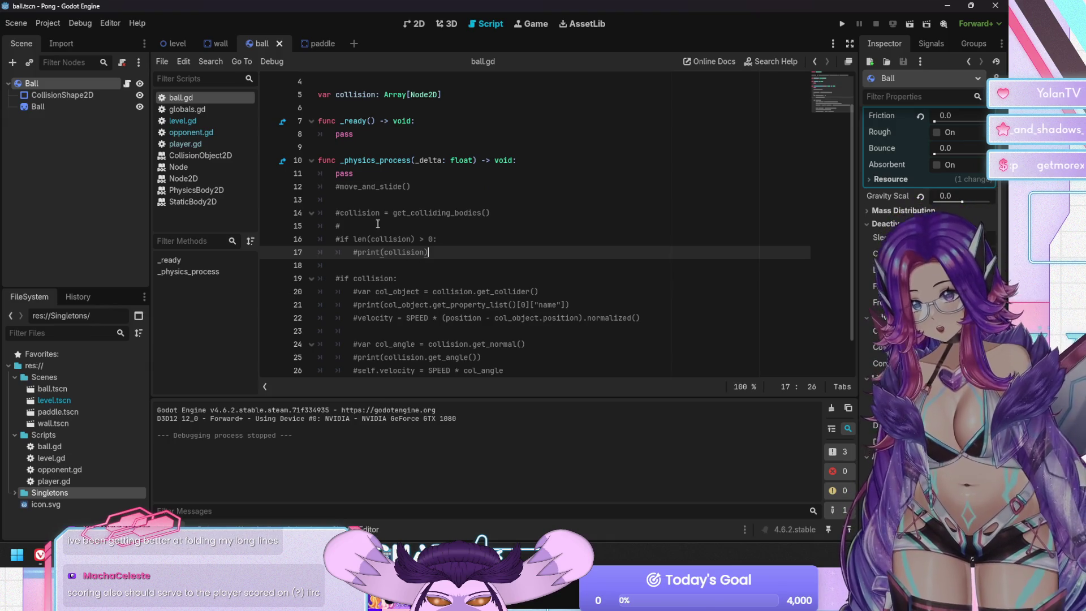
click(395, 214)
scroll(396, 217, up, 1)
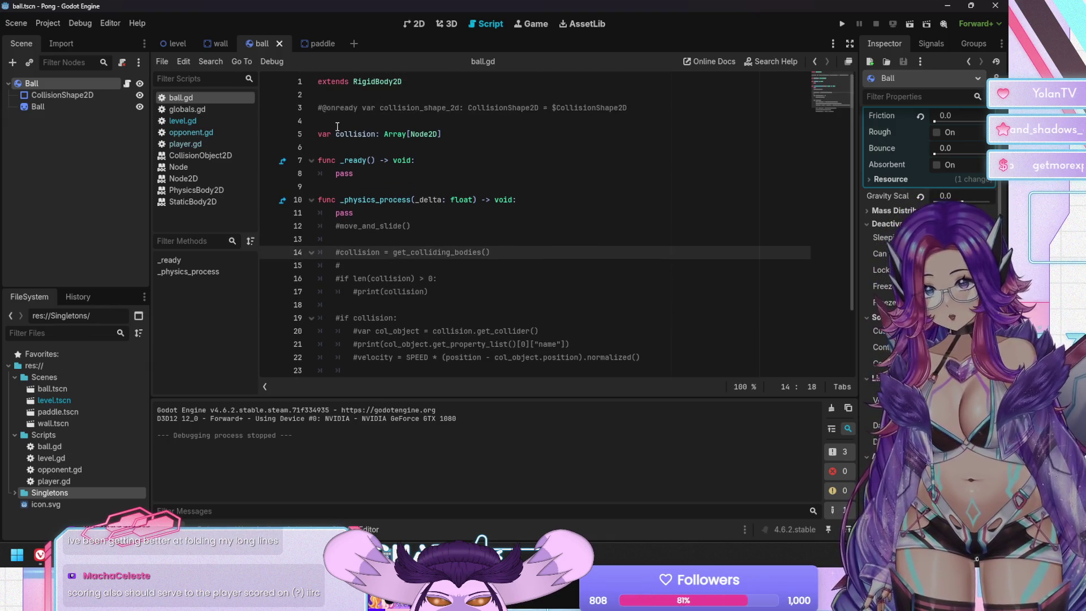
double_click(342, 173)
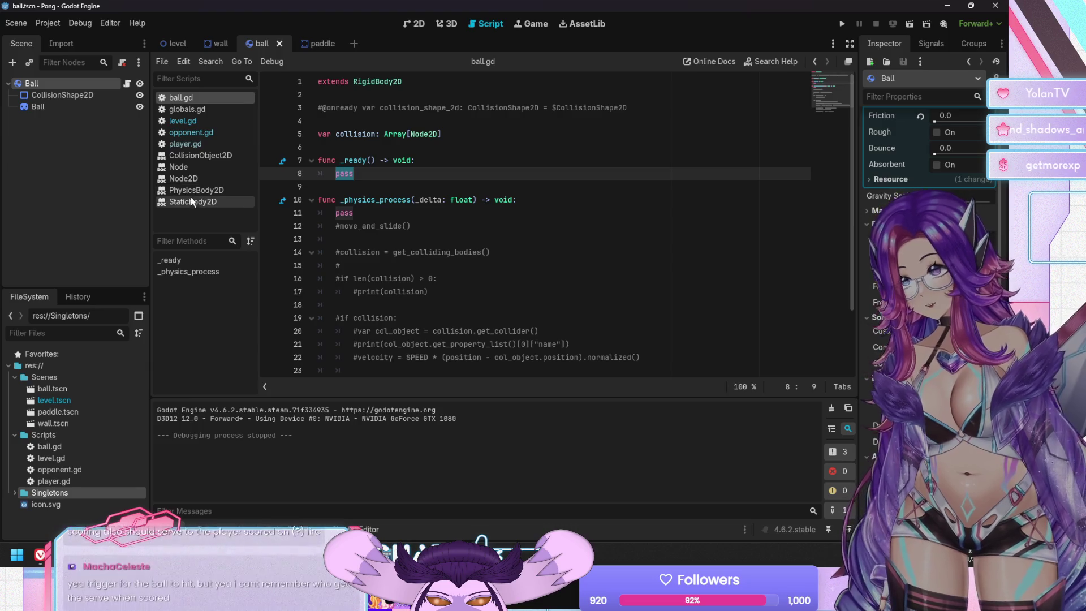
Read the Properties section of the RigidBody2D documentation, then return to ball.gd.
ctrl+click(384, 84)
scroll(383, 205, down, 5)
scroll(383, 209, down, 8)
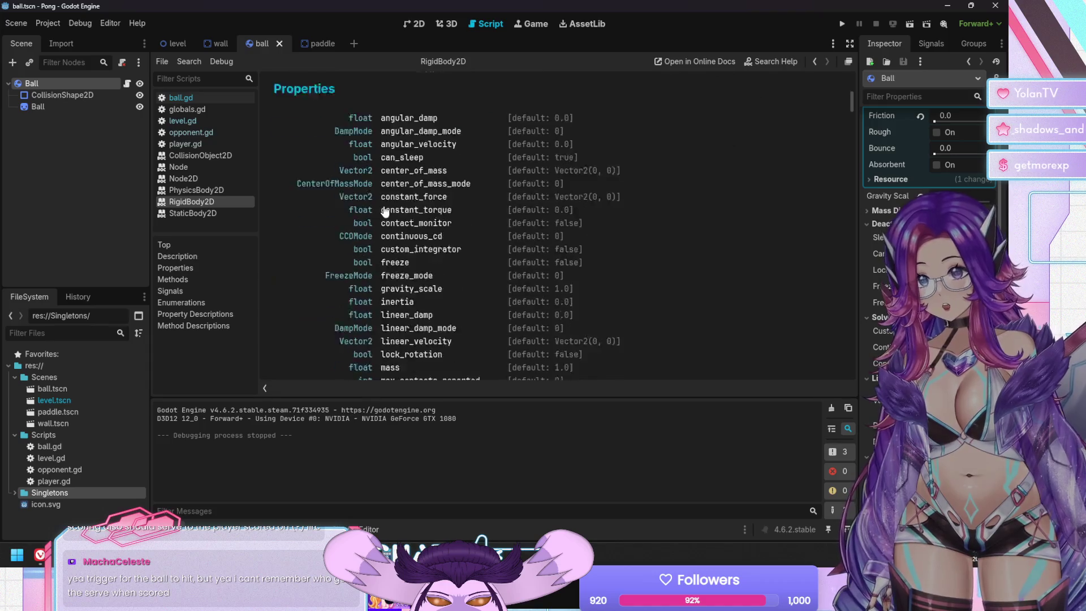
scroll(395, 198, up, 1)
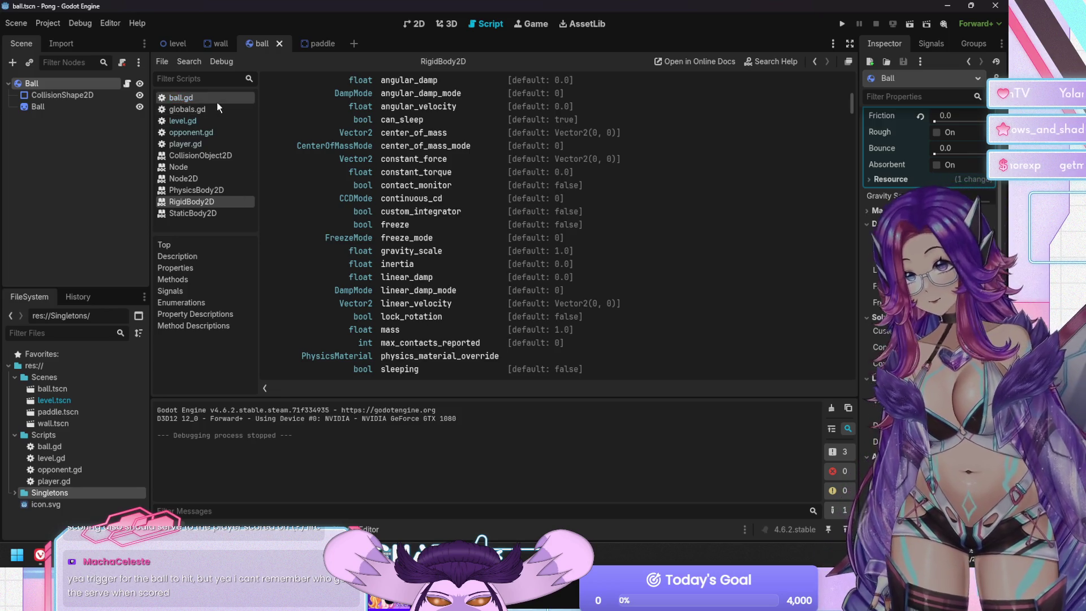
click(216, 102)
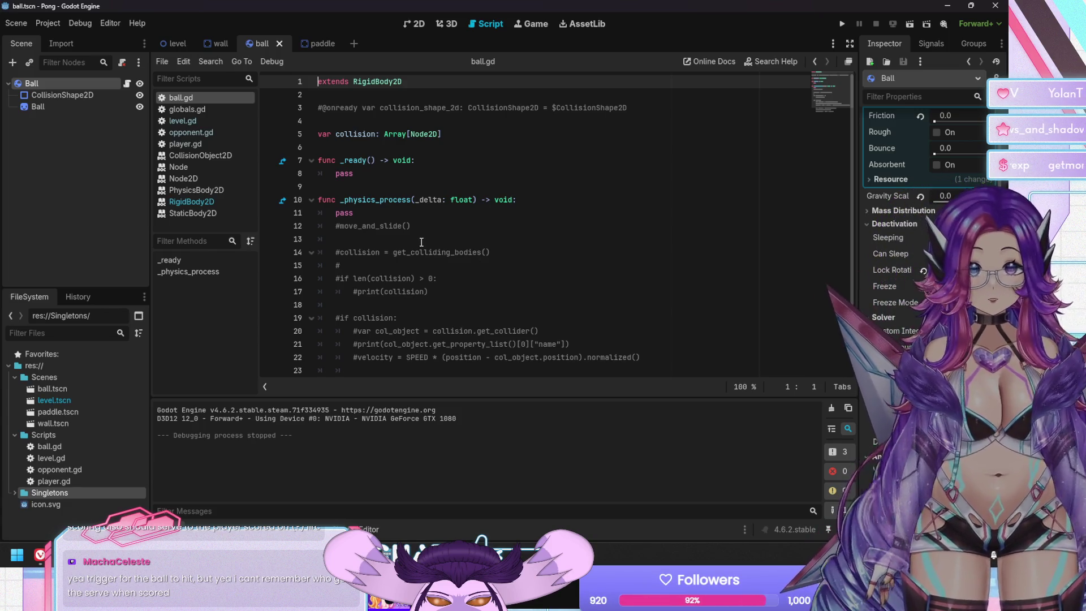
Replace pass in _ready with contact_monitor = true and a max_contacts_reported assignment.
click(371, 173)
double_click(371, 174)
text(contac)
key(Return)
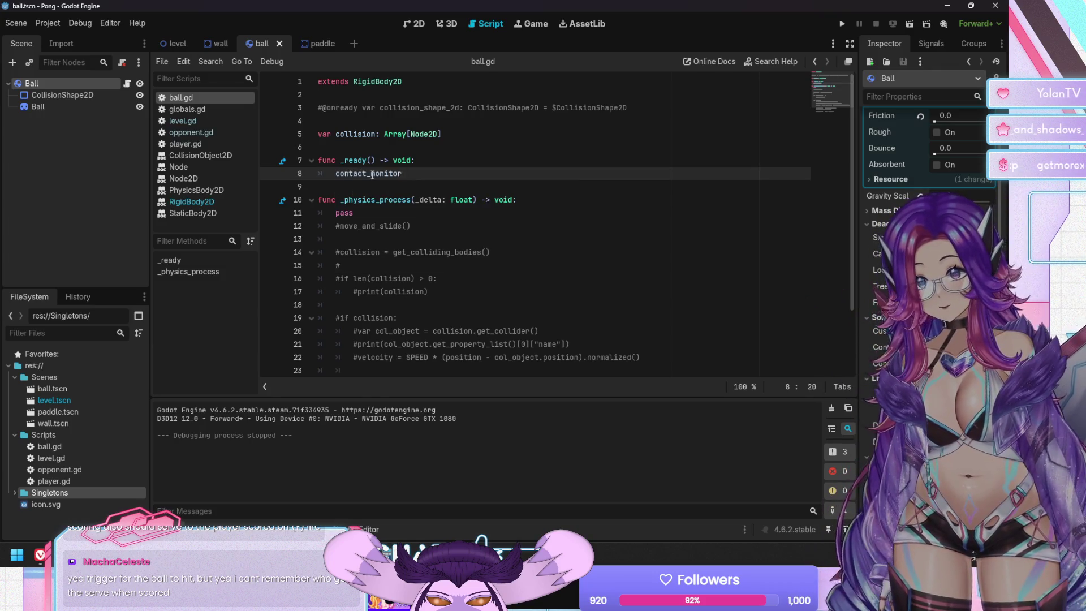
text( = true)
key(Return)
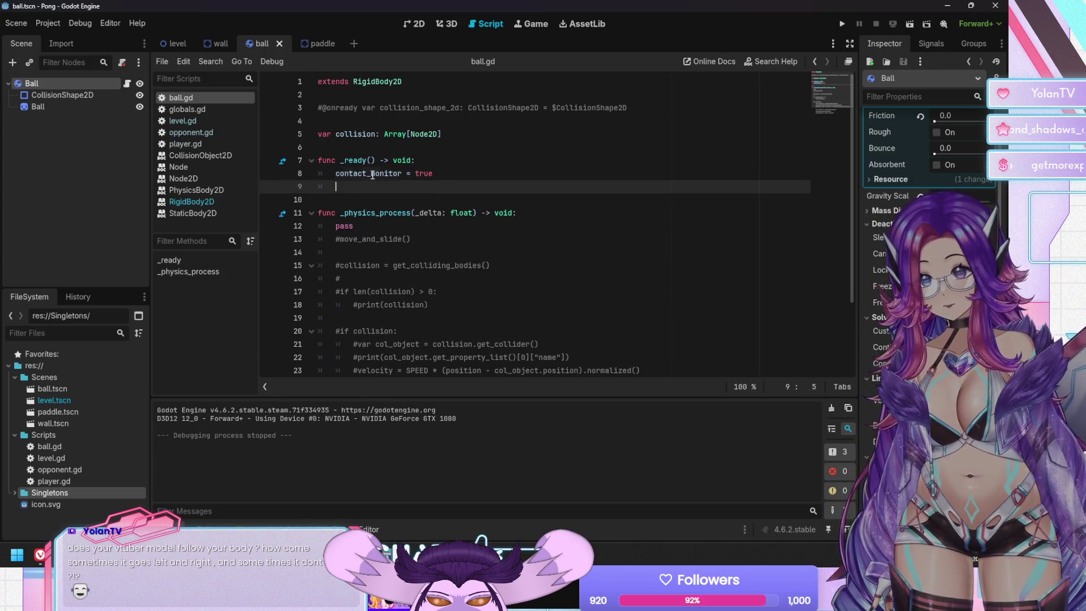
text(max_c)
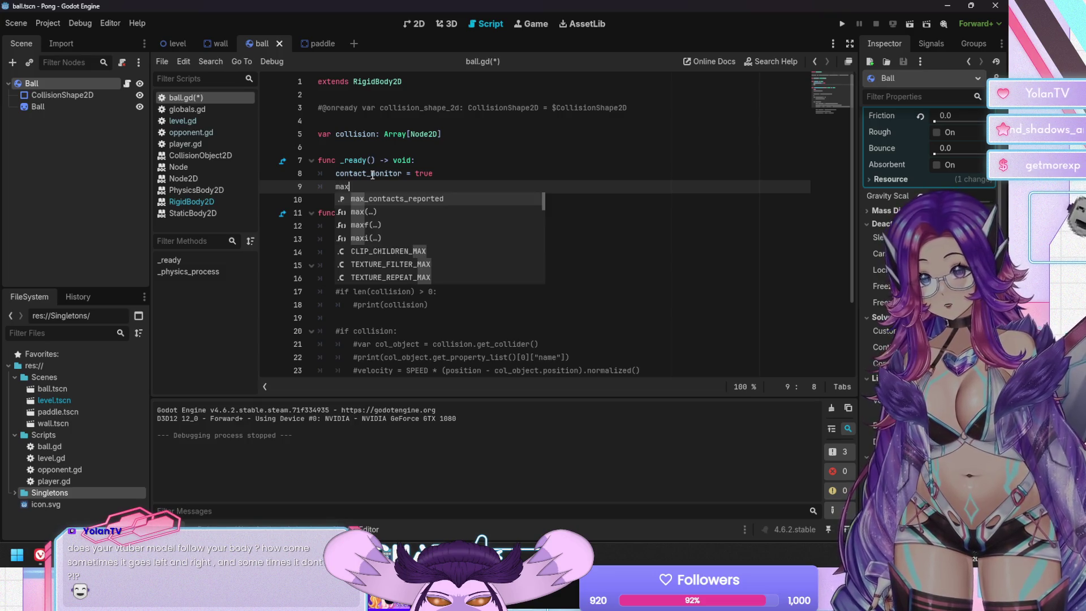
key(Return)
text(= 1)
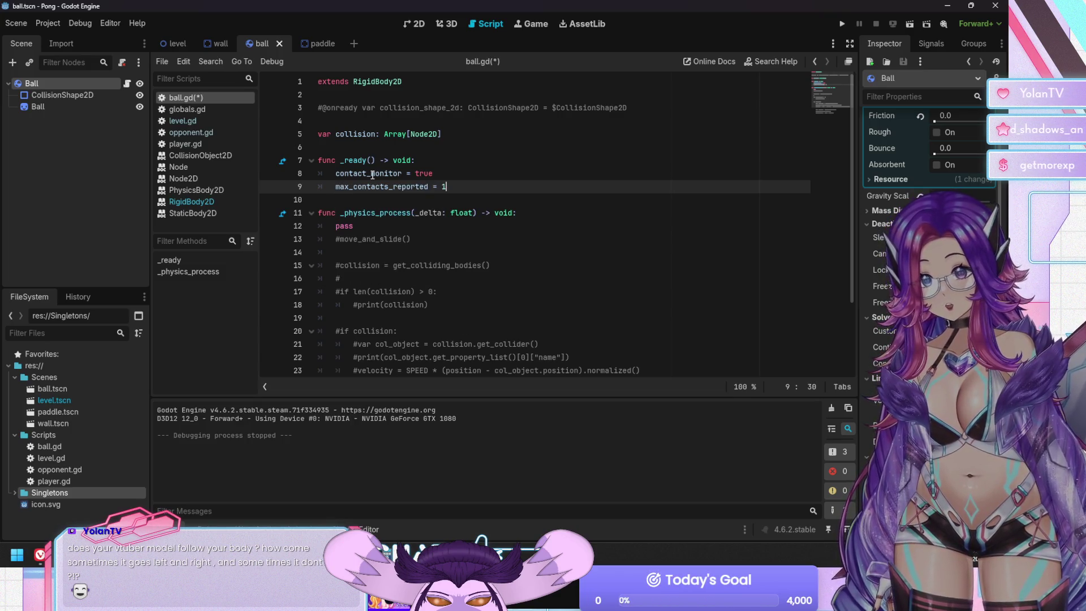
Delete the pass and move_and_slide lines in _physics_process and fix line 13's indentation.
key(Down)
key(Down)
key(Down)
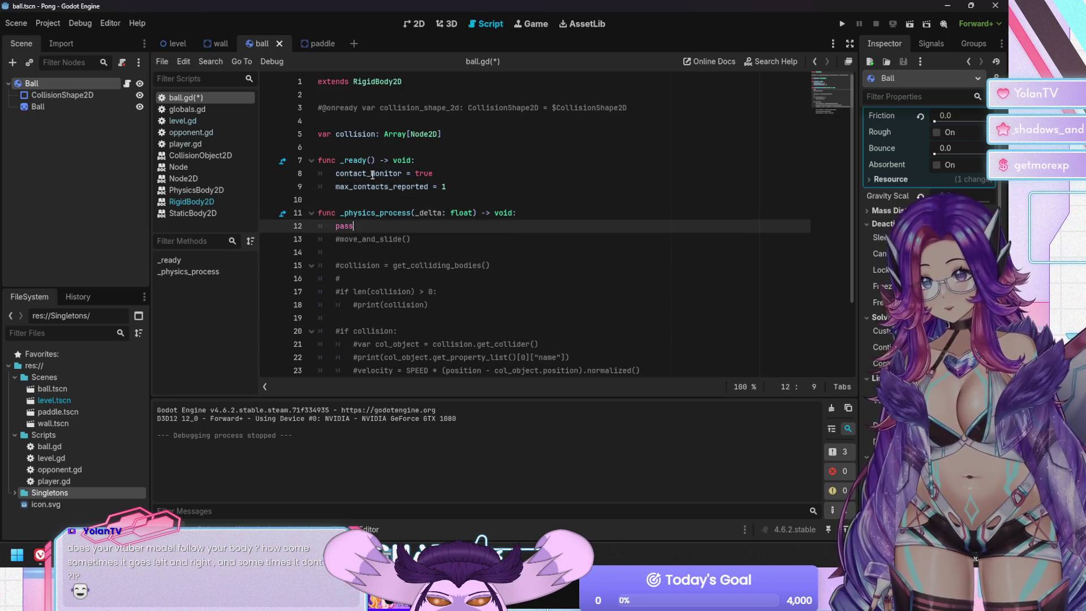
key(shift+Down)
key(shift+Down)
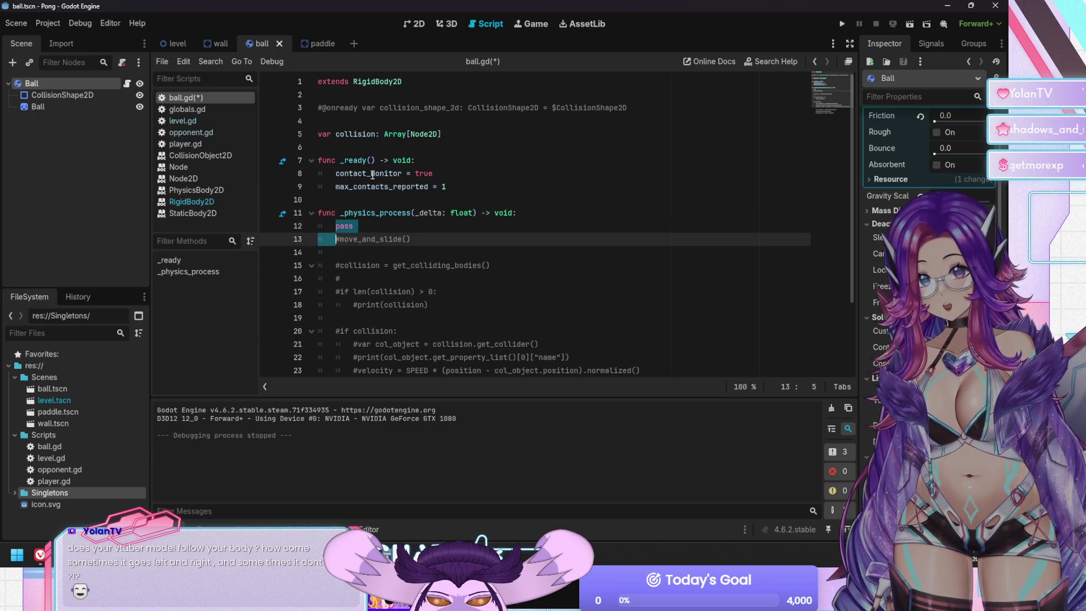
key(BackSpace)
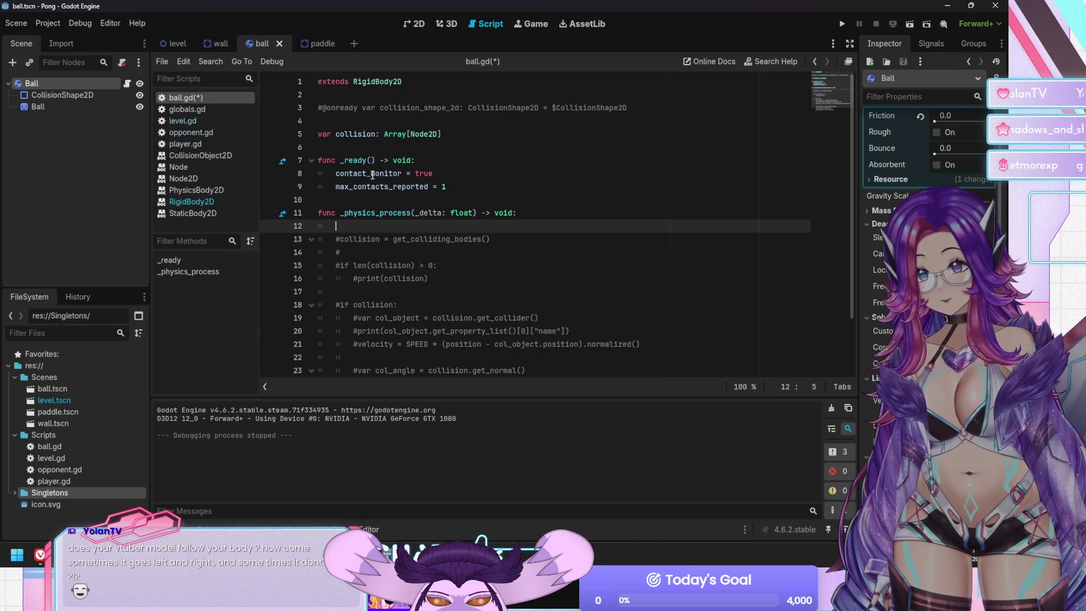
key(Delete)
key(Delete)
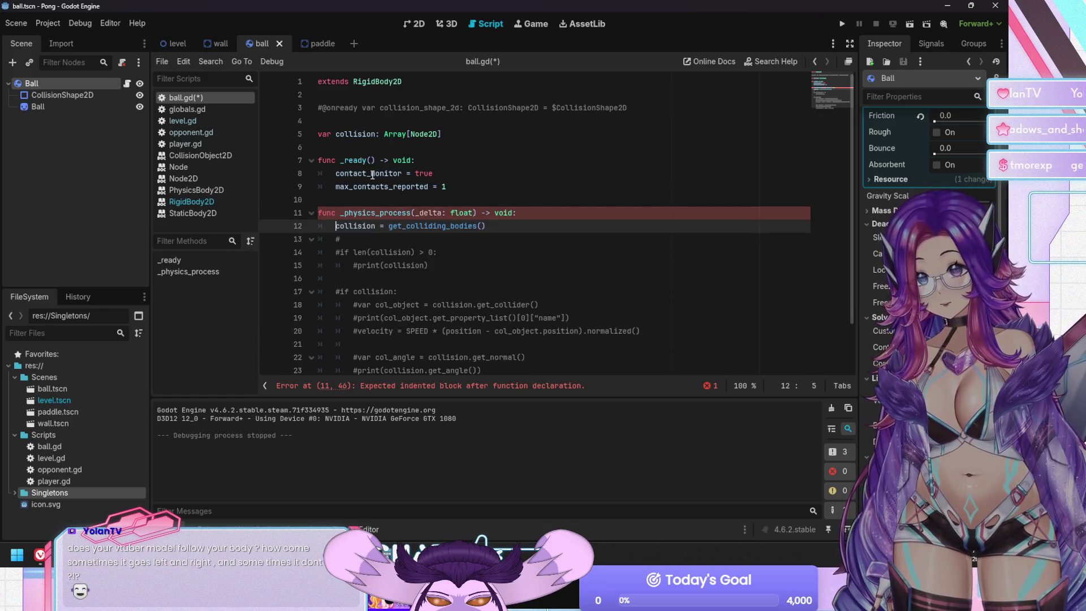
key(Down)
key(BackSpace)
Uncomment the collision length check and its print line with Ctrl+K.
key(Down)
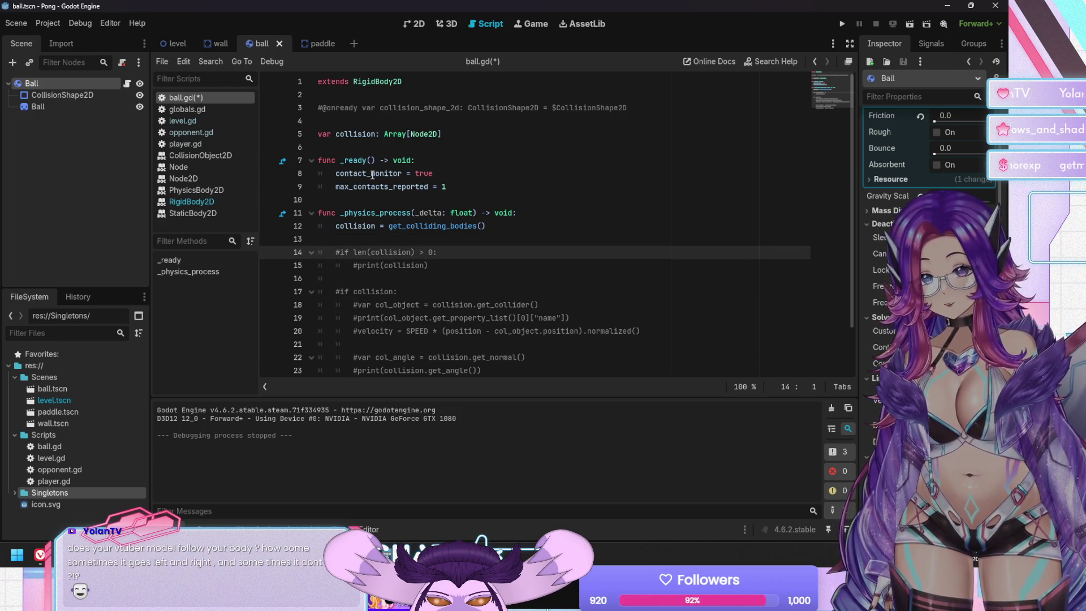
key(Down)
key(Right)
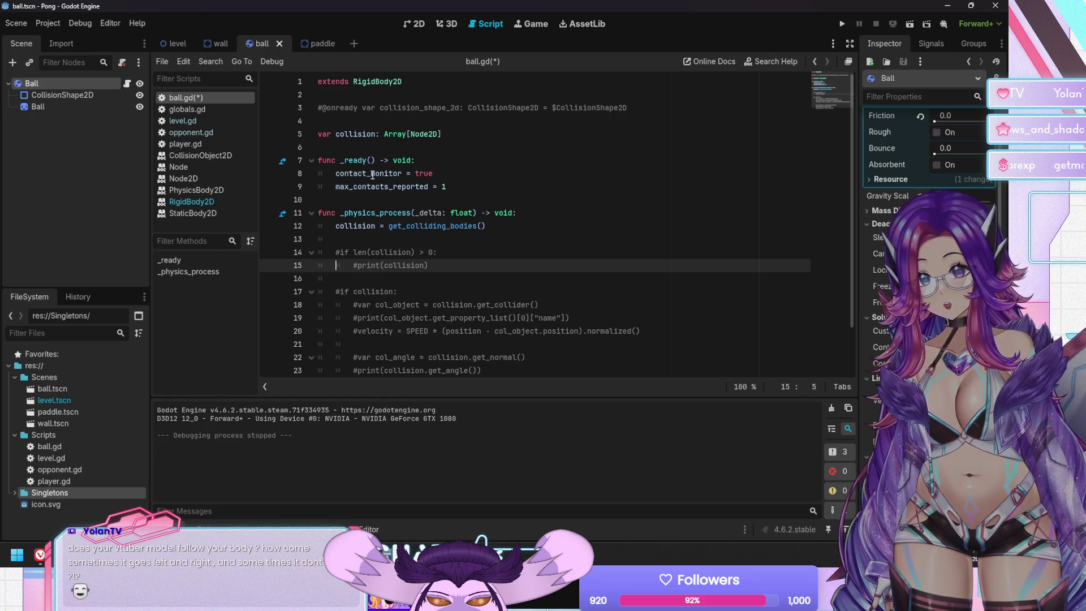
key(Up)
key(shift+Down)
key(shift+Down)
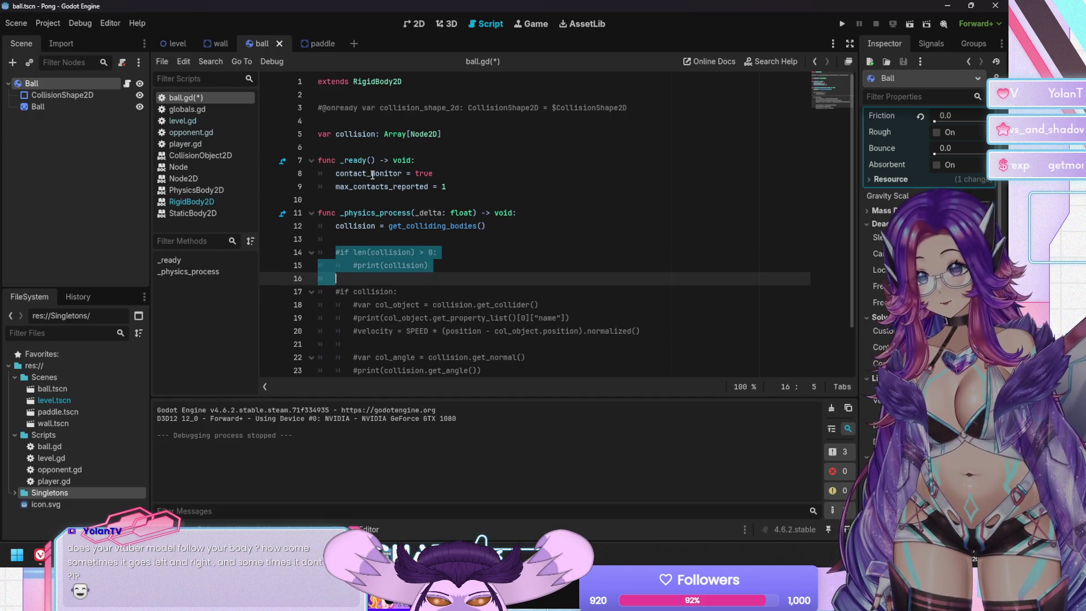
key(Left)
key(shift+Down)
key(ctrl+k)
Save and run the Pong project with F5.
key(Down)
key(Down)
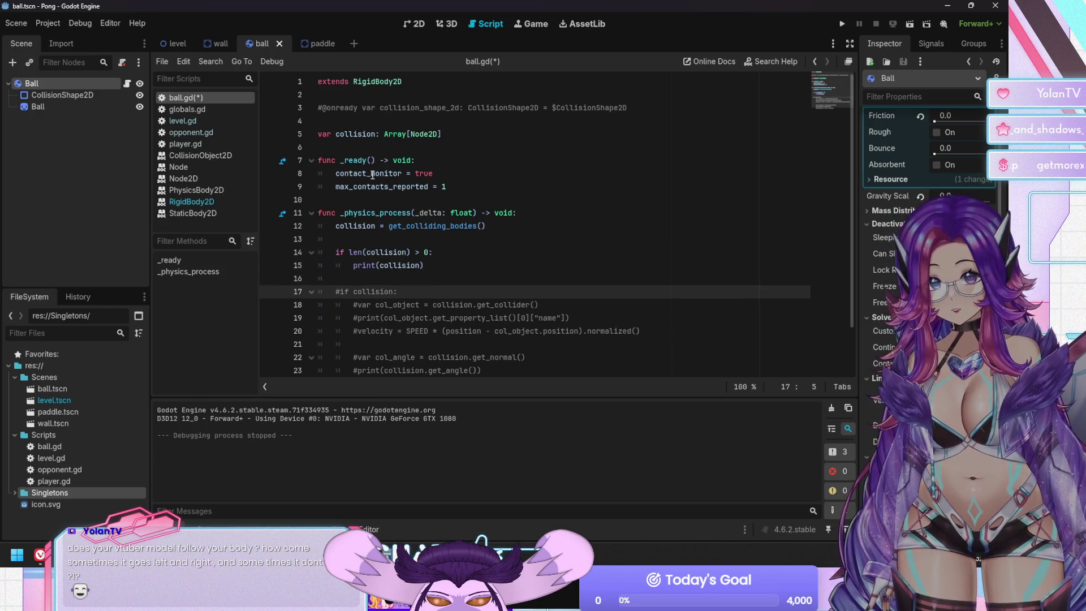
key(Up)
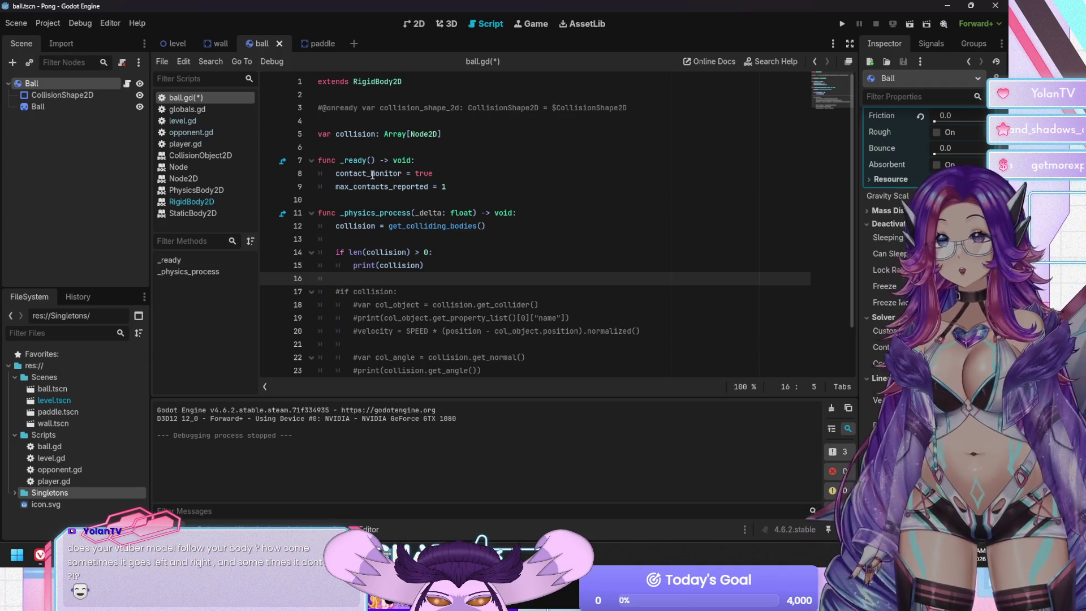
key(F5)
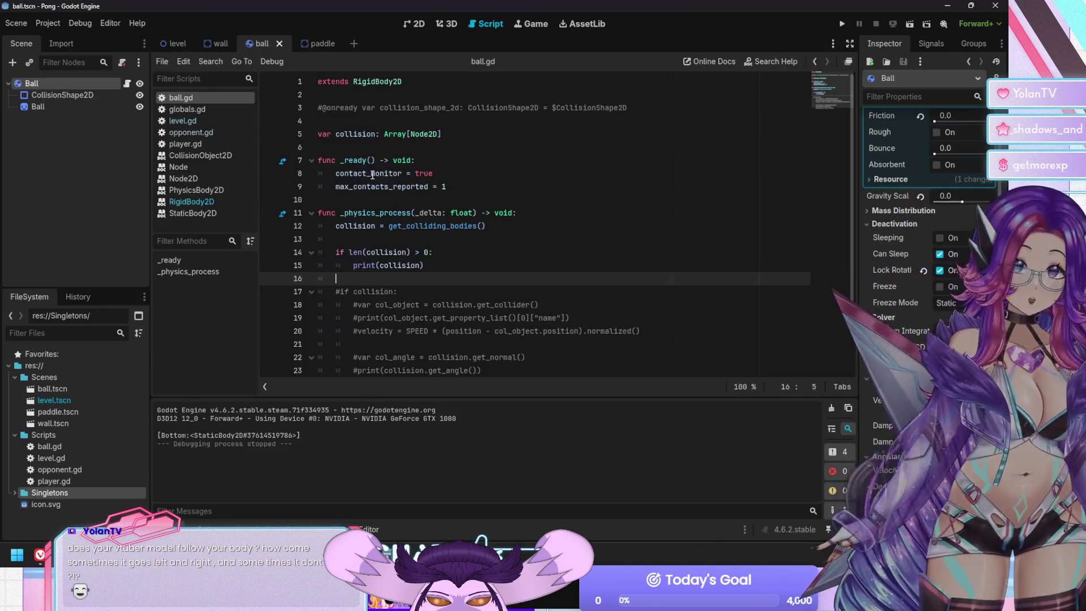
Play Pong moving the player paddle, then stop with F8 to see Bottom and Player collisions logged.
mouse_move(372, 175)
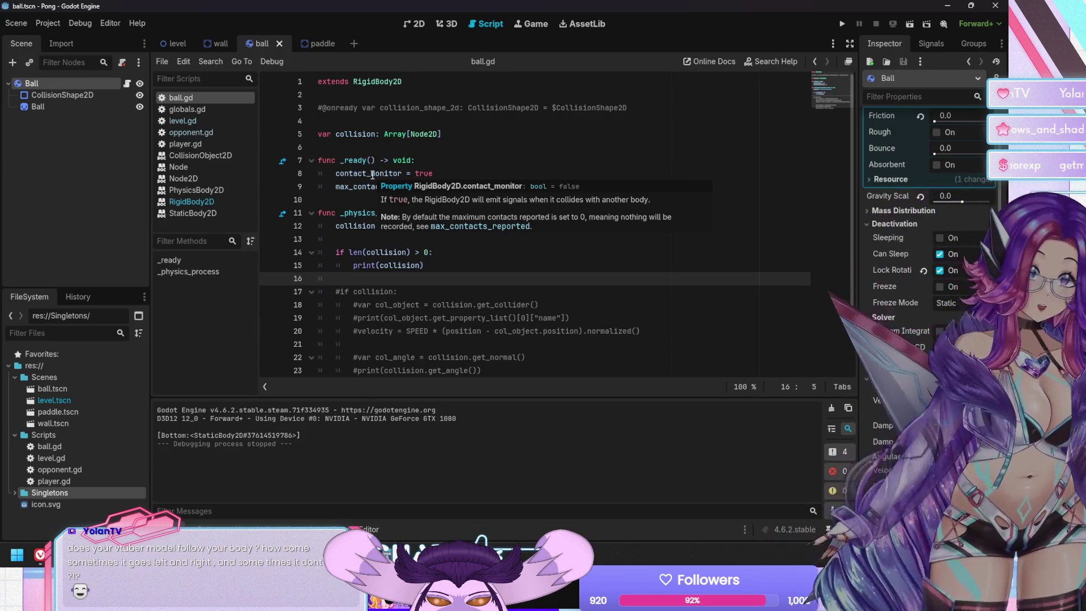
key(F5)
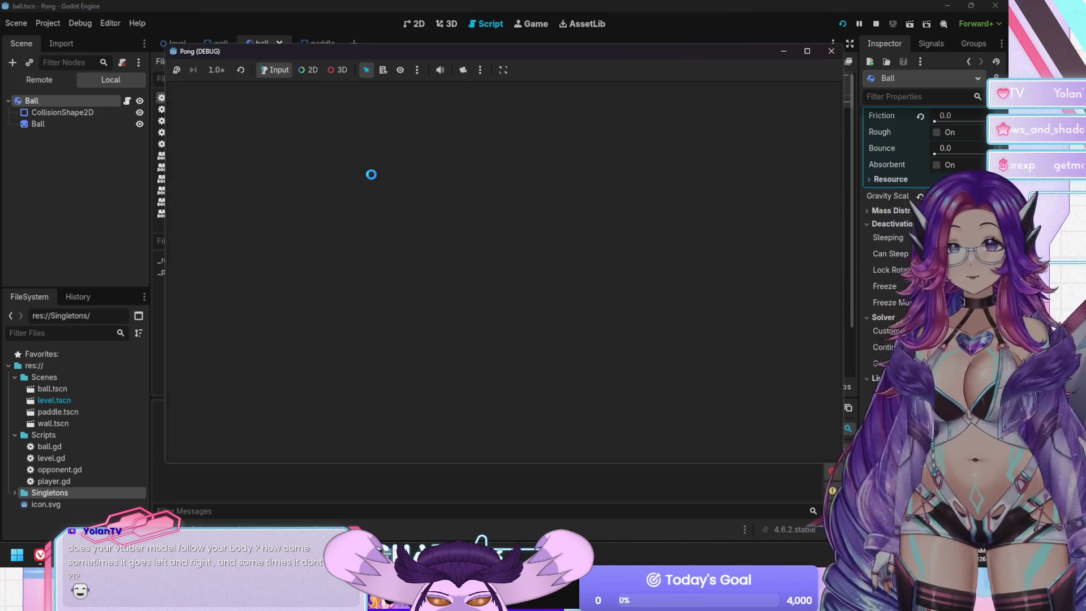
key(Down)
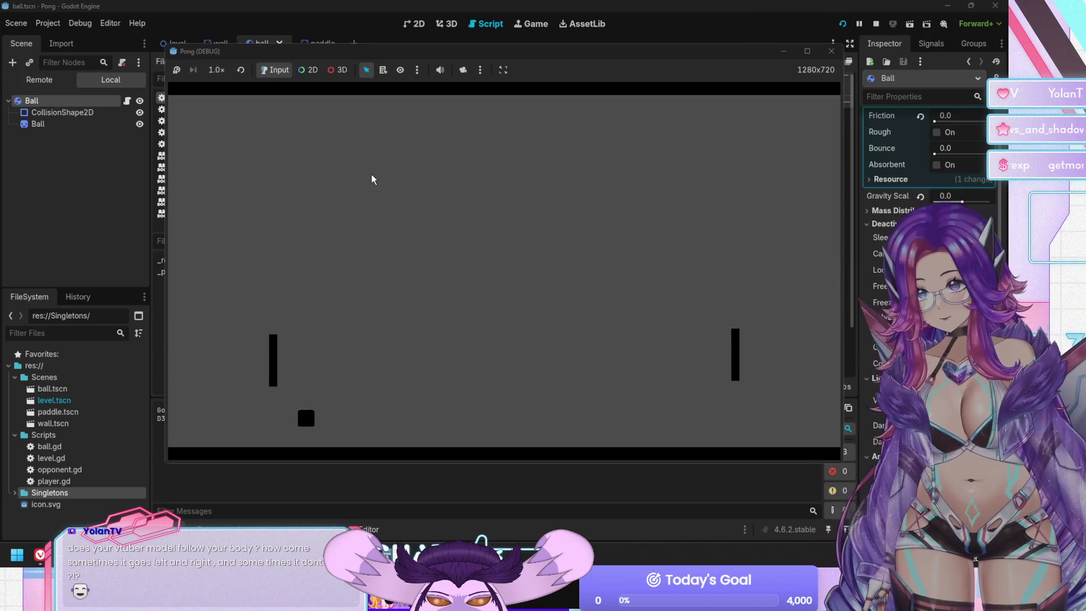
key(F8)
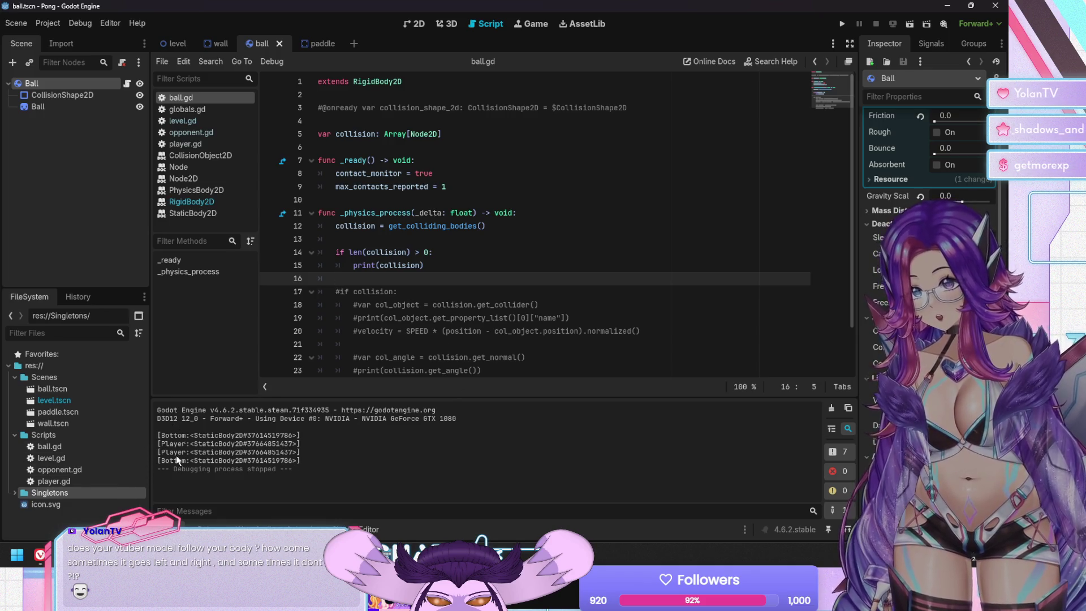
Open the opponent.gd script and show the node Groups panel in the right dock.
click(464, 269)
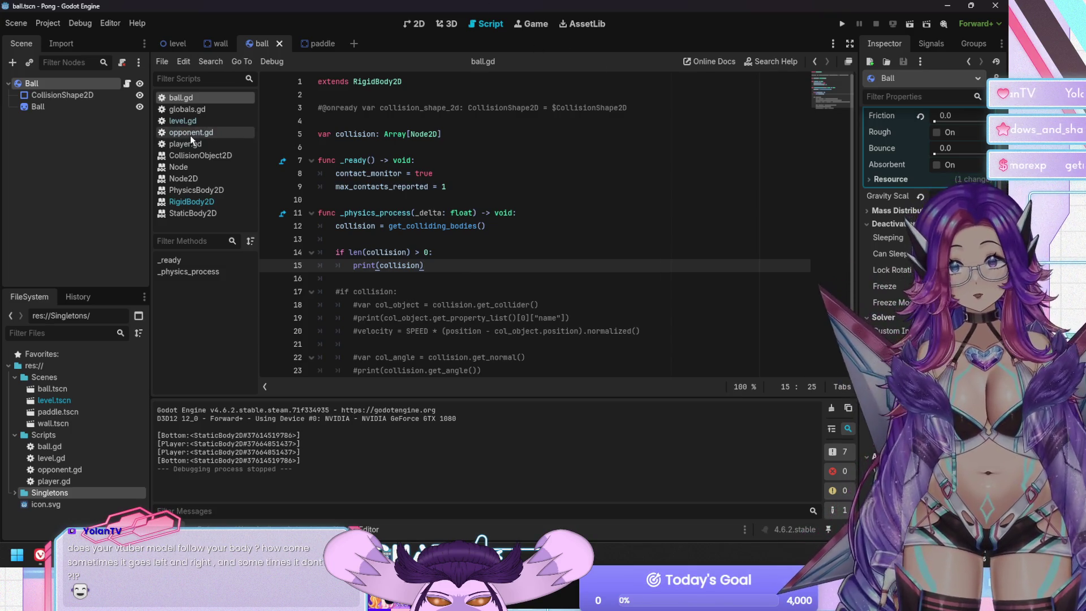
click(186, 109)
click(189, 127)
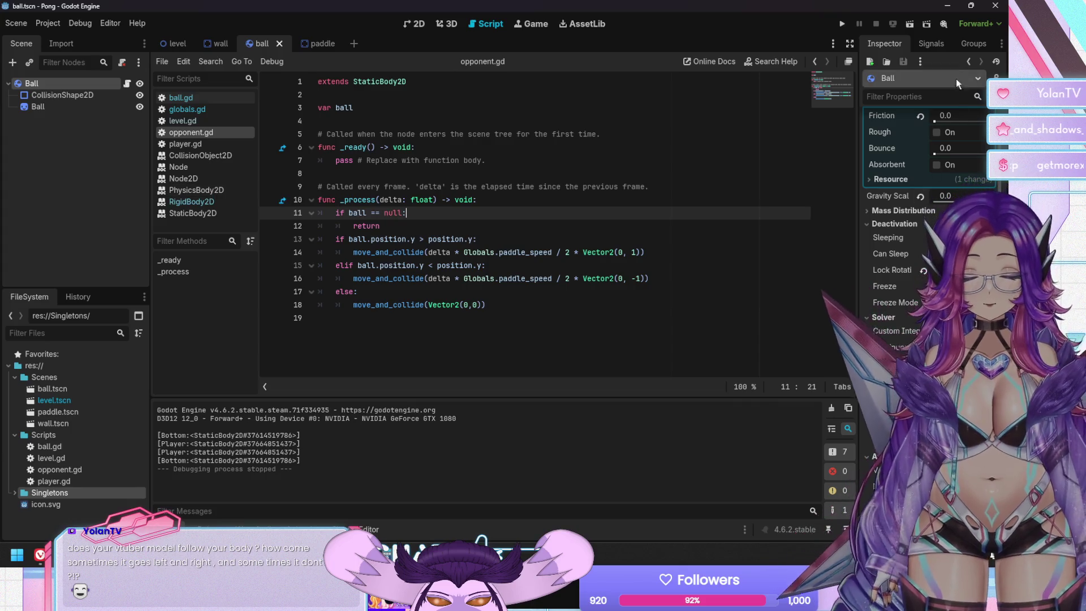
click(979, 41)
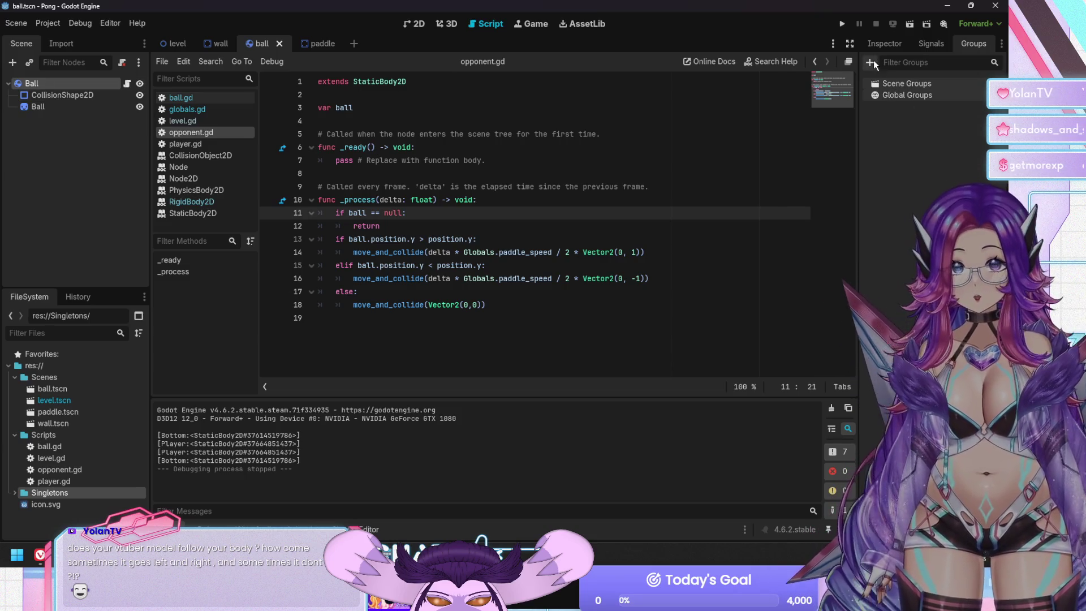
Start a 'paddles' node group, cancel it, and switch to the paddle scene.
click(871, 62)
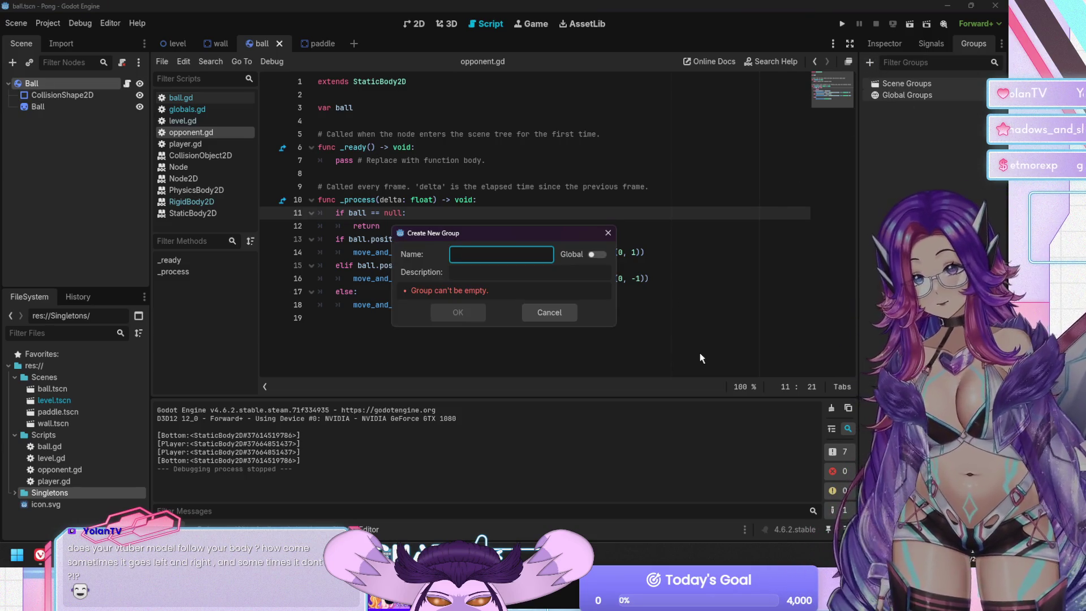
text(paddles)
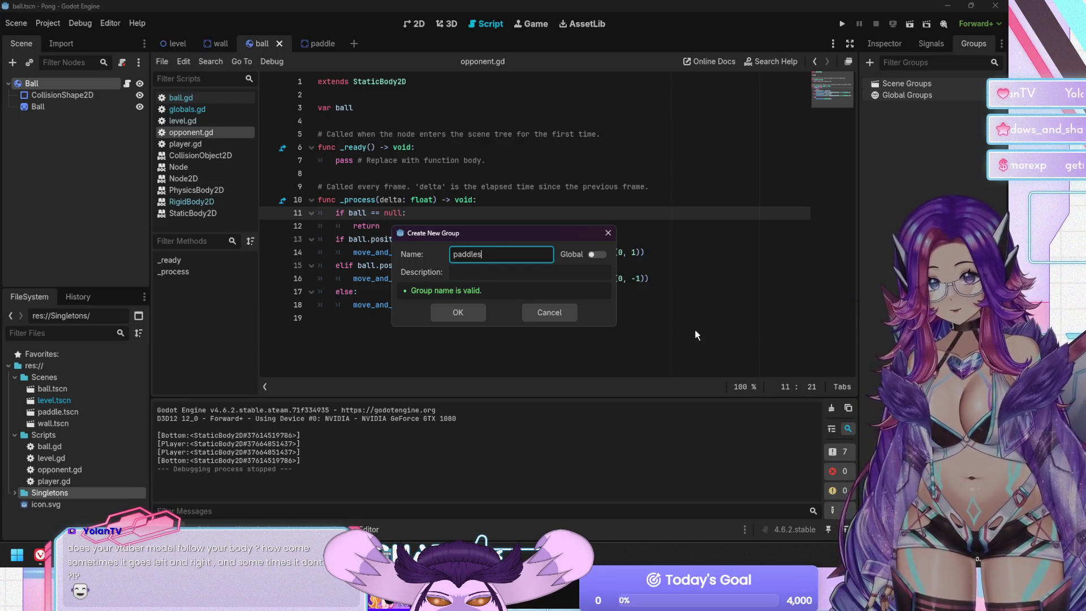
click(547, 312)
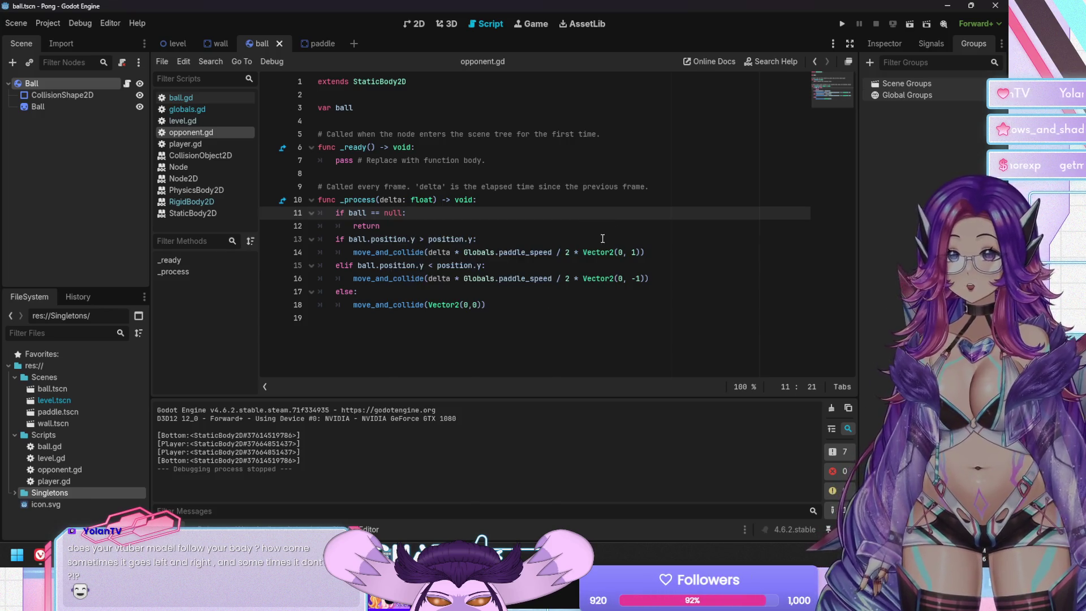
key(Up)
click(437, 226)
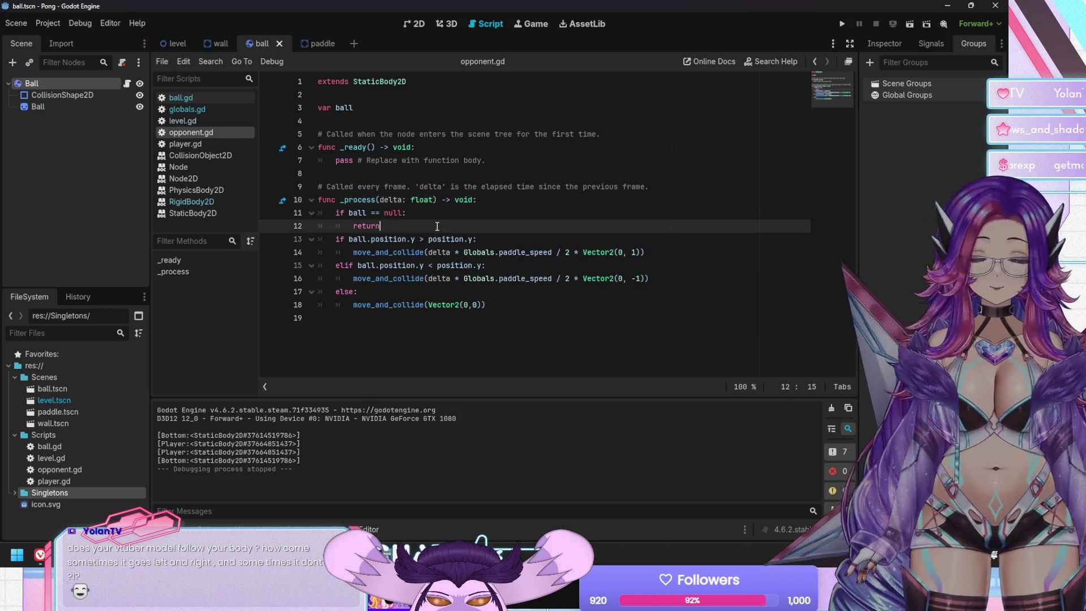
click(319, 43)
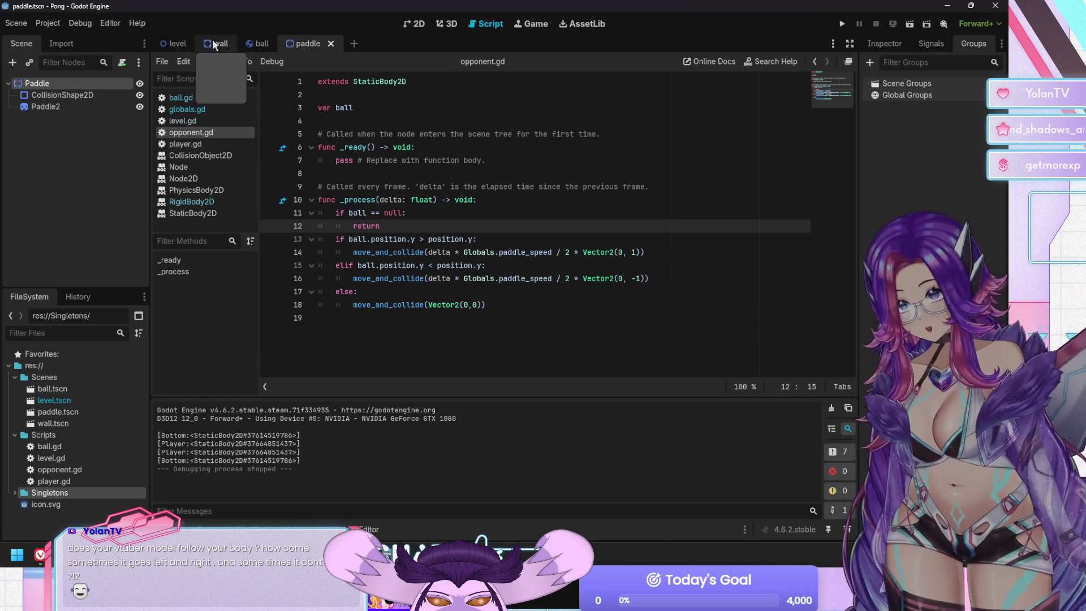
Glance at the wall scene, return to the paddle scene, and open player.gd.
click(215, 44)
click(312, 44)
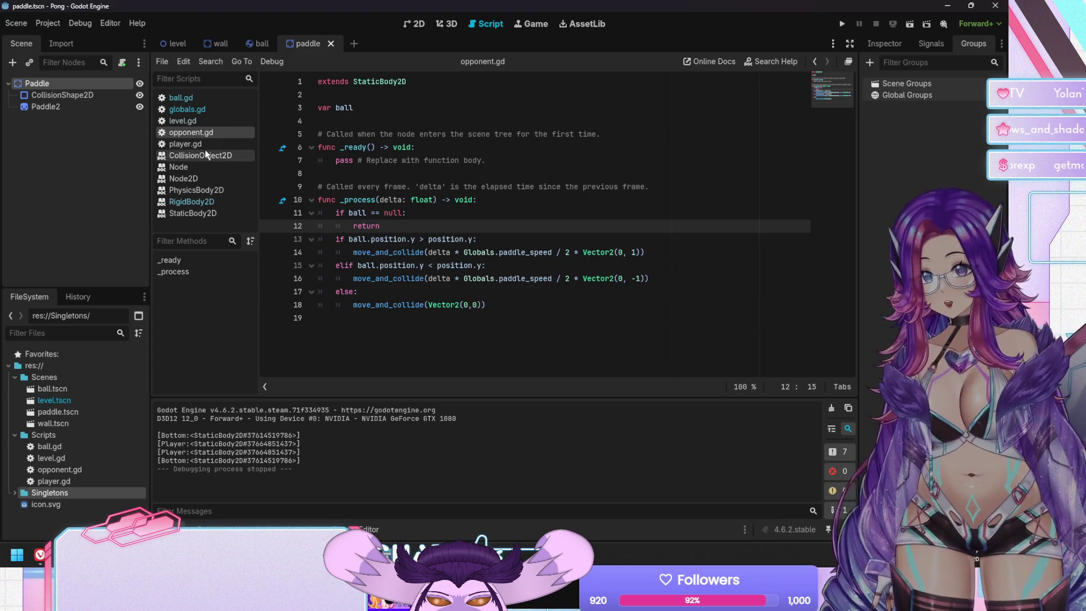
click(200, 143)
click(216, 135)
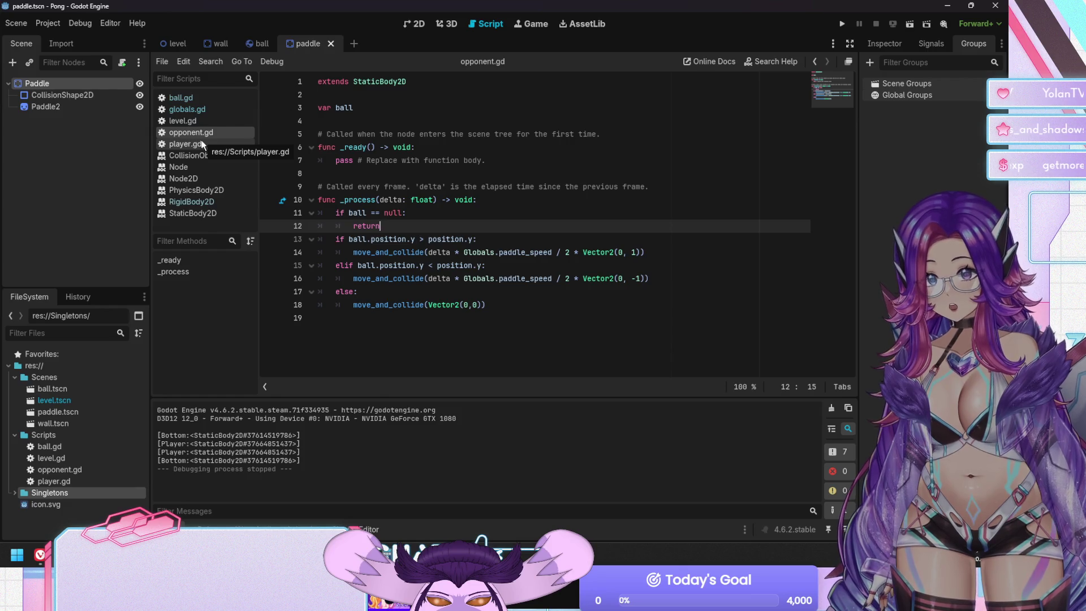
click(201, 145)
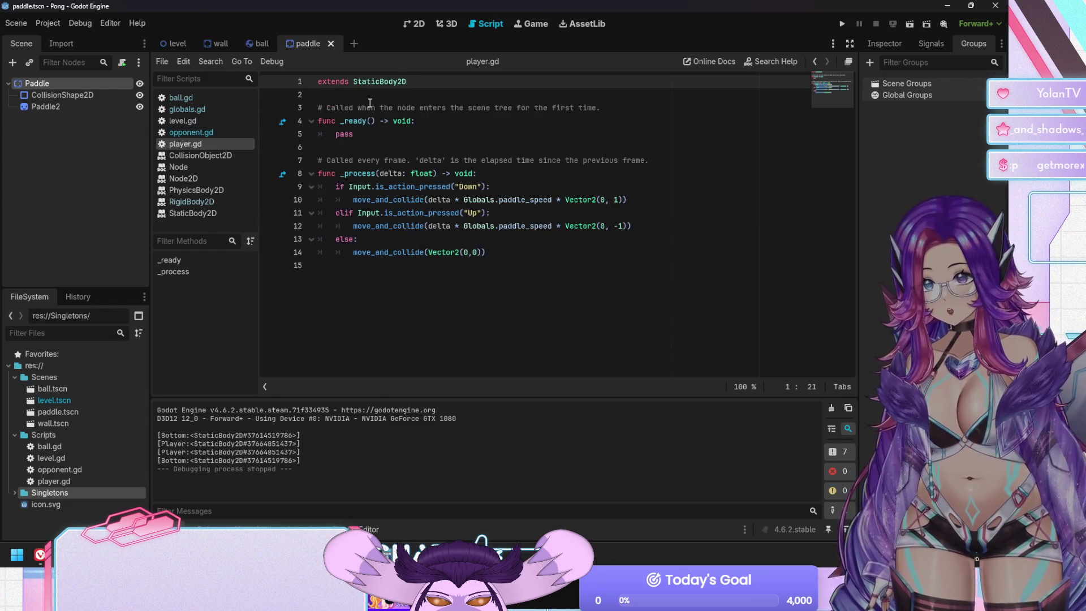
Add 'const isPaddle = true' under the extends line in player.gd, select it, and save.
key(Return)
key(Return)
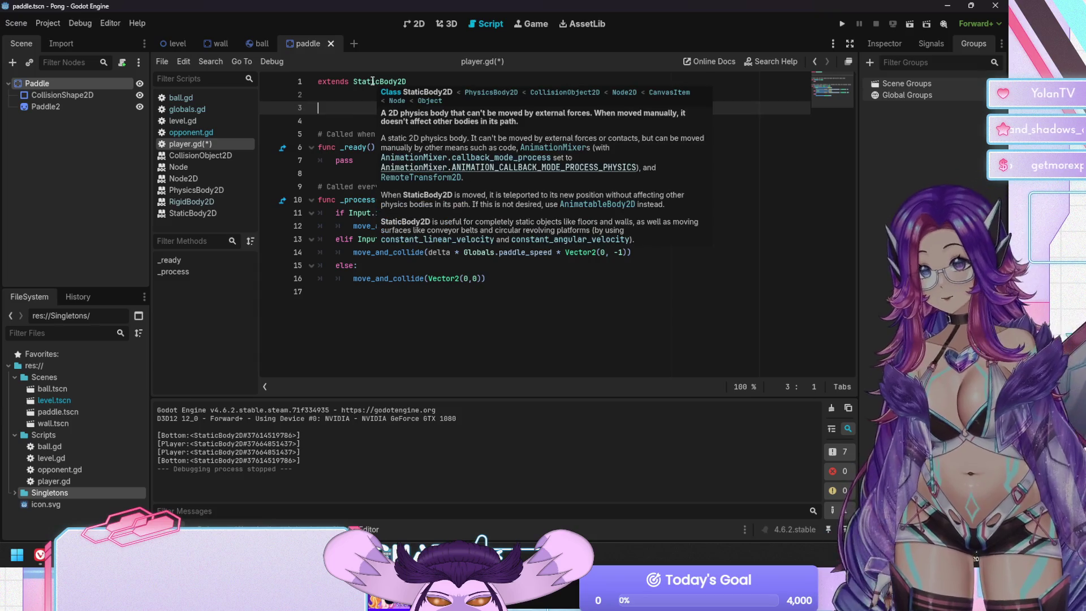
text(const is)
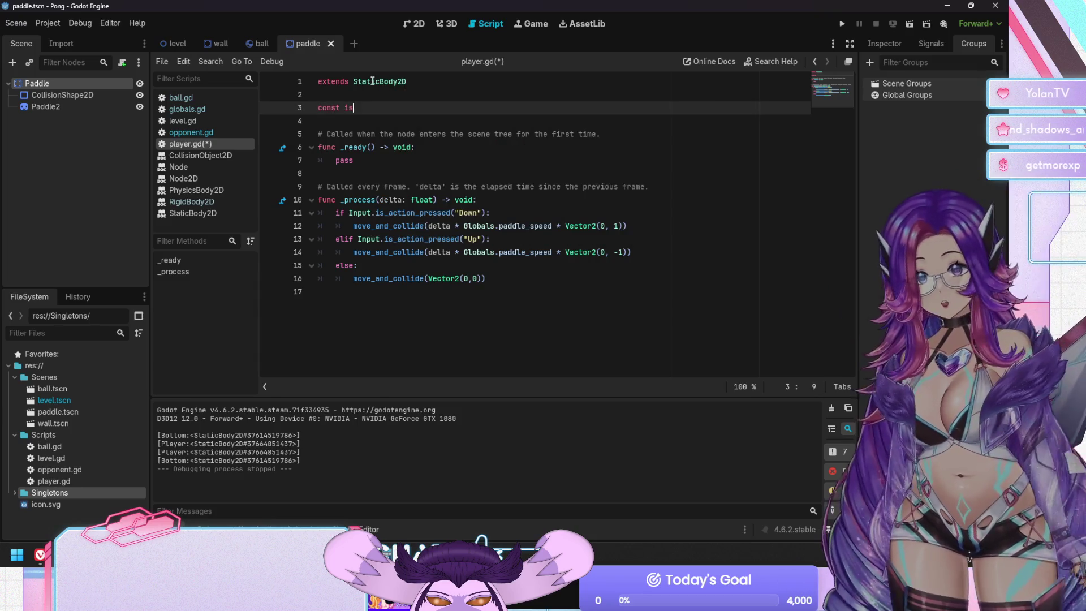
text(Paddle = true)
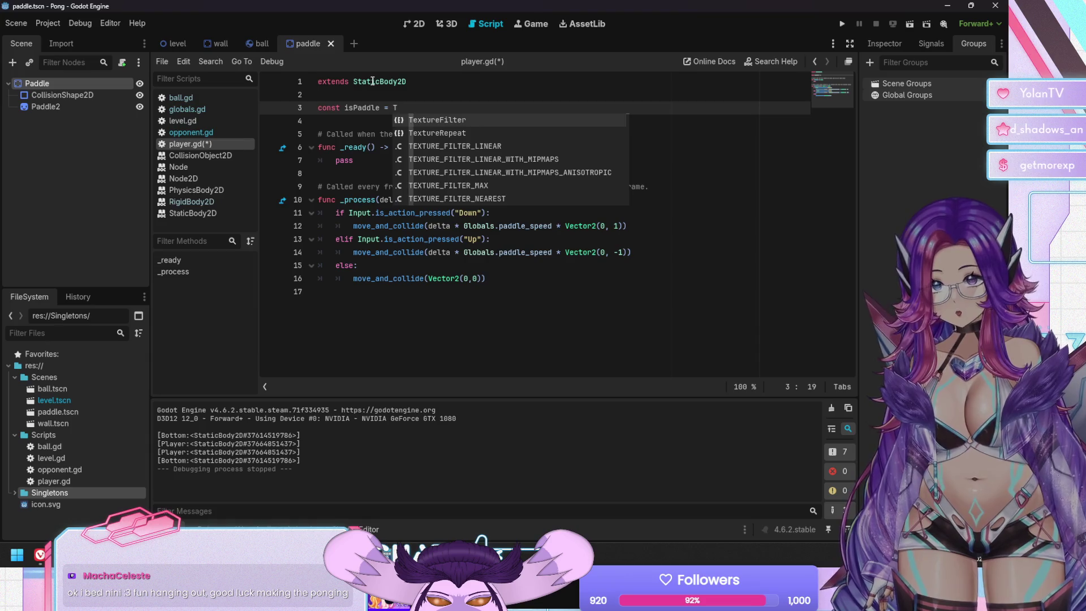
key(Escape)
key(shift+Home)
key(ctrl+c)
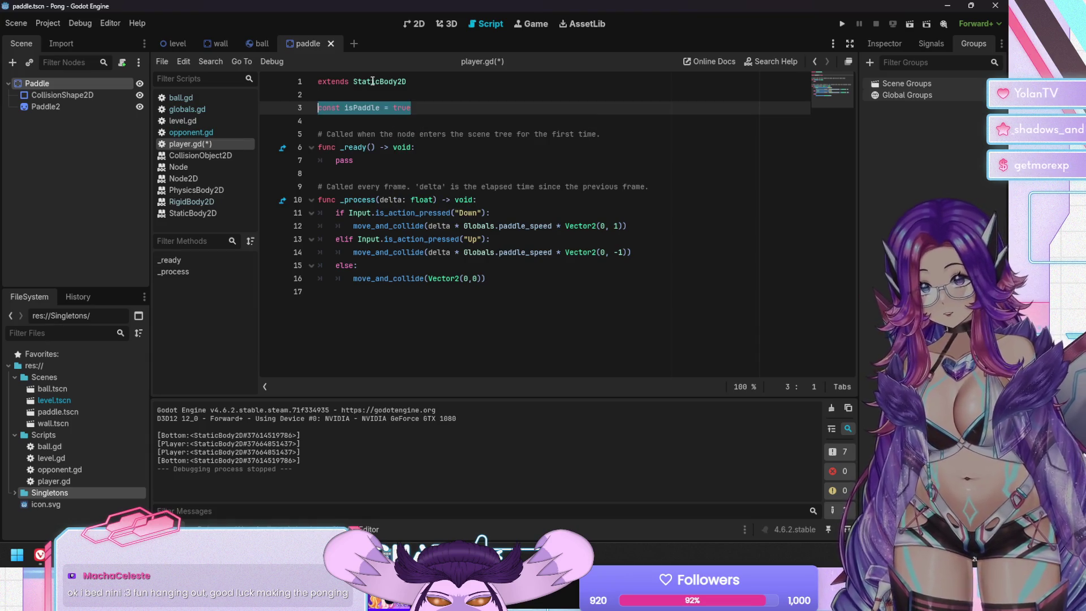
key(ctrl+s)
Paste the isPaddle constant into opponent.gd line 2, then reopen ball.gd in the ball scene.
click(220, 129)
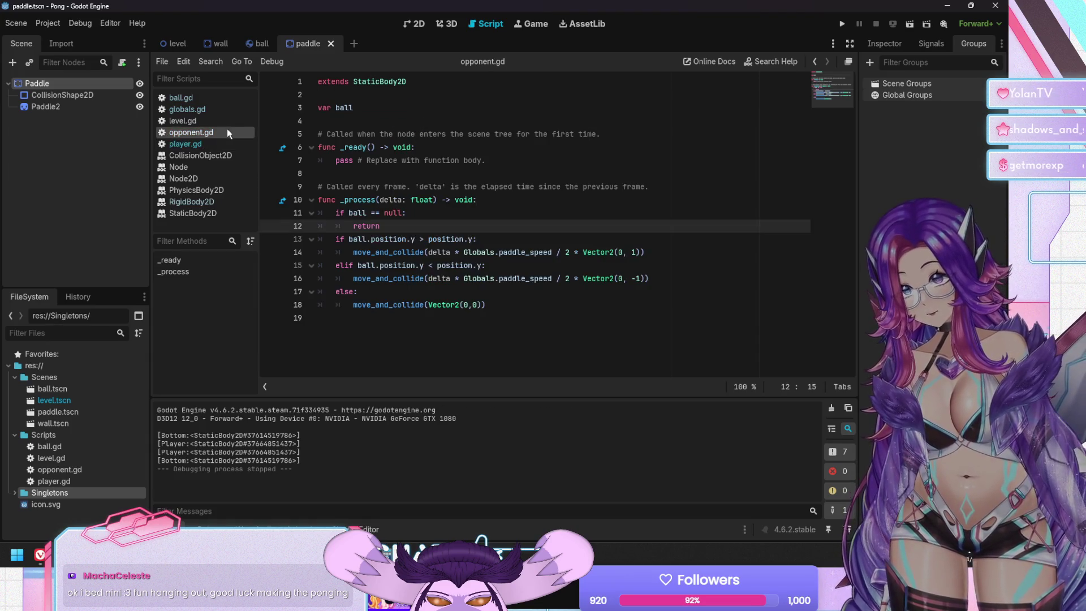
click(359, 96)
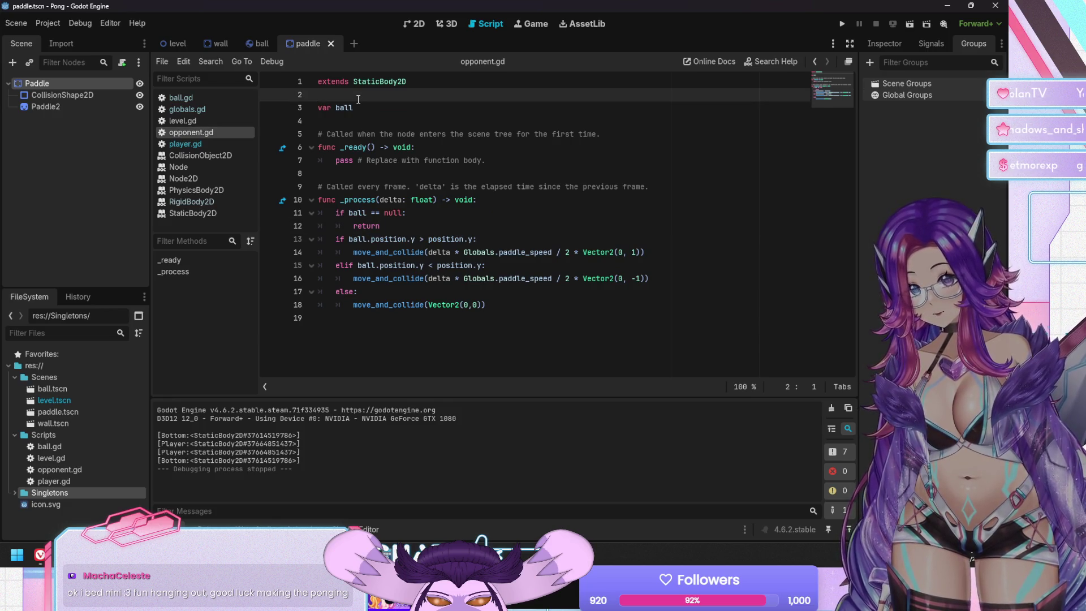
key(Return)
key(ctrl+v)
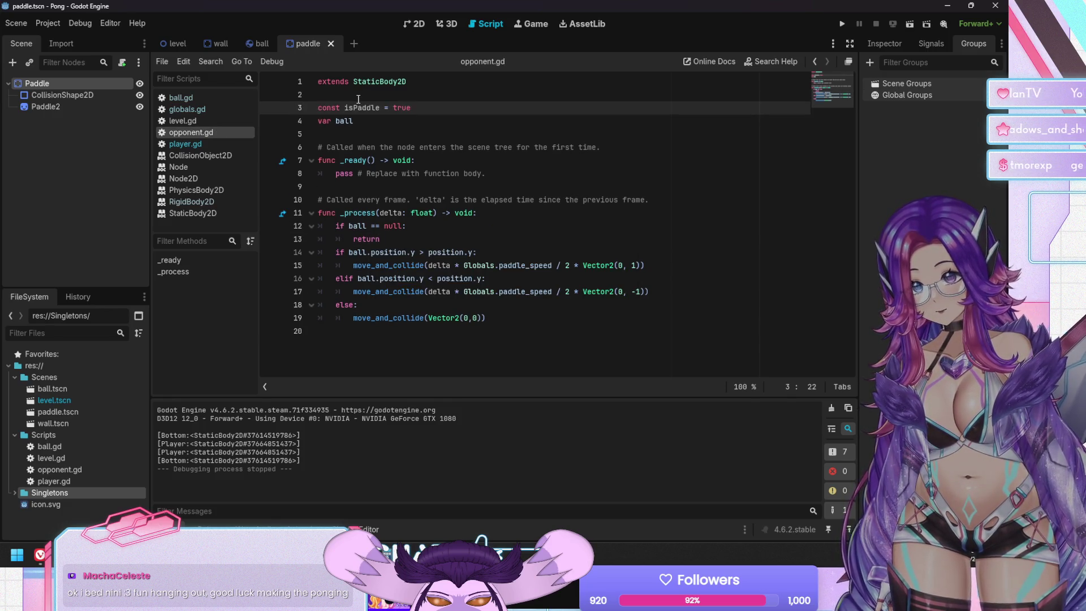
click(259, 44)
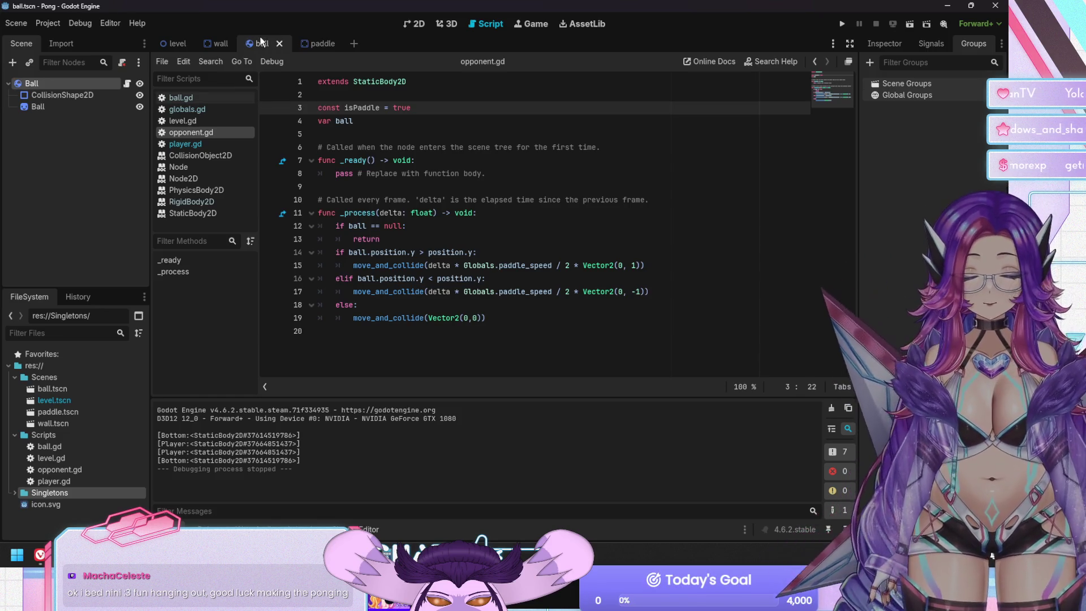
click(197, 98)
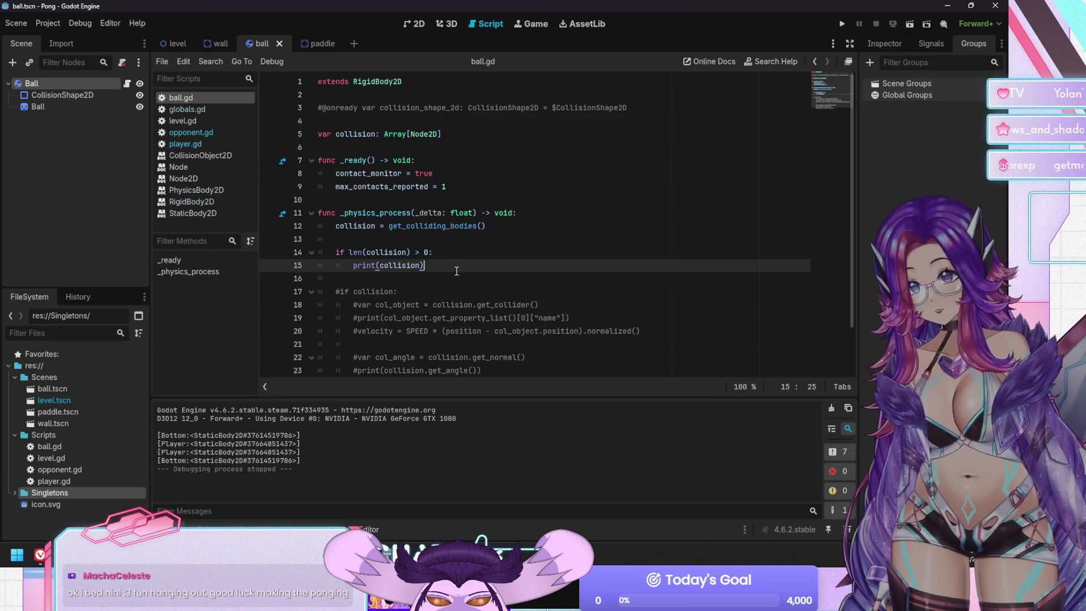
Delete the old print check and turn the if condition into len(collision).
key(Up)
key(shift+Down)
key(shift+Down)
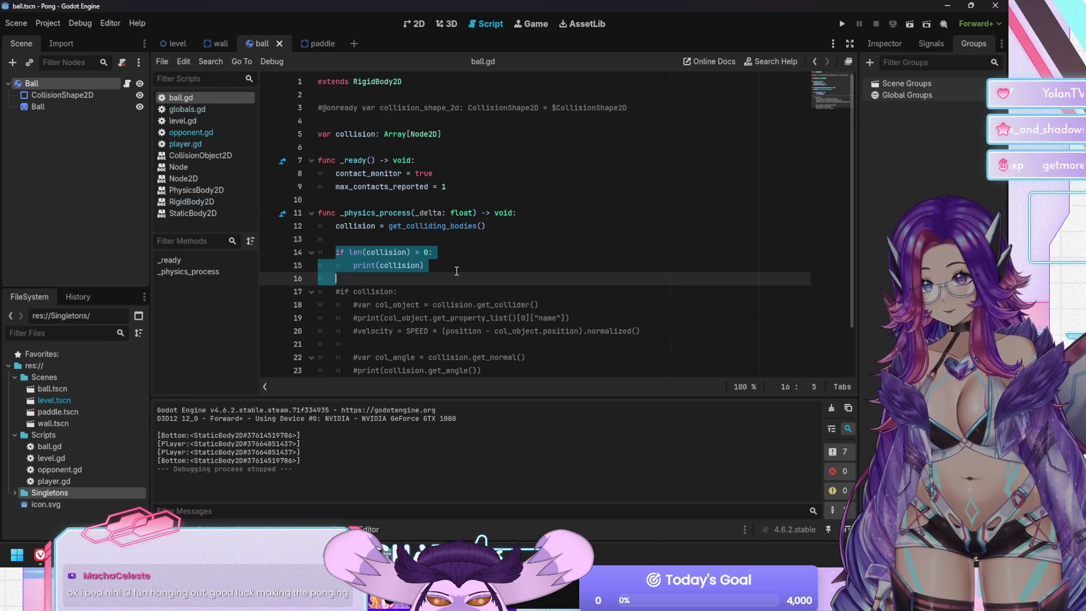
key(BackSpace)
key(Delete)
key(Right)
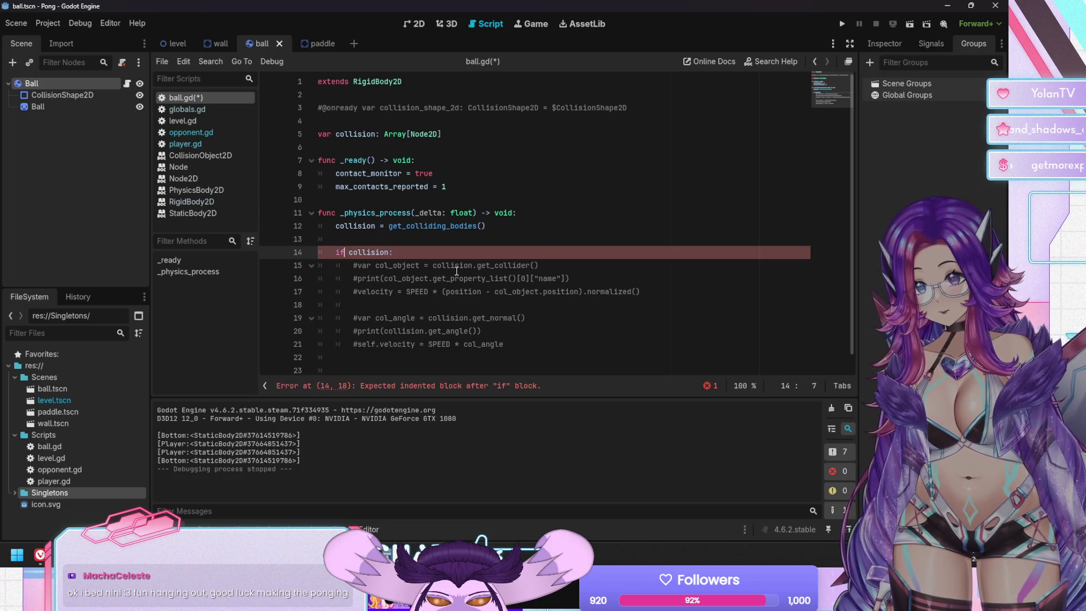
text(len()
key(ctrl+Right)
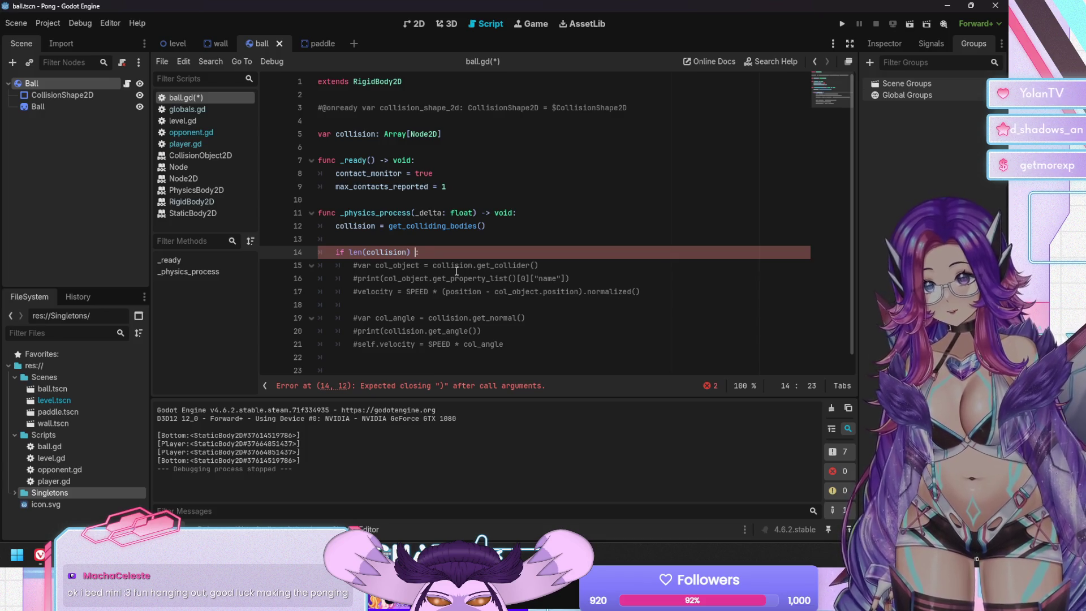
Uncomment the col_object line and delete the leftover commented-out collision code.
key(Down)
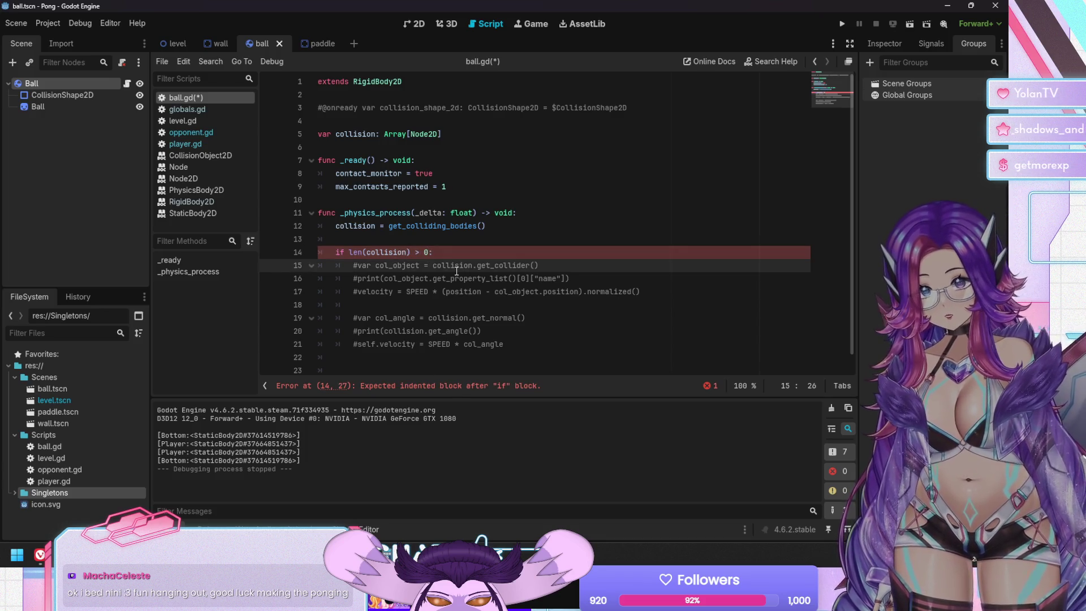
key(Up)
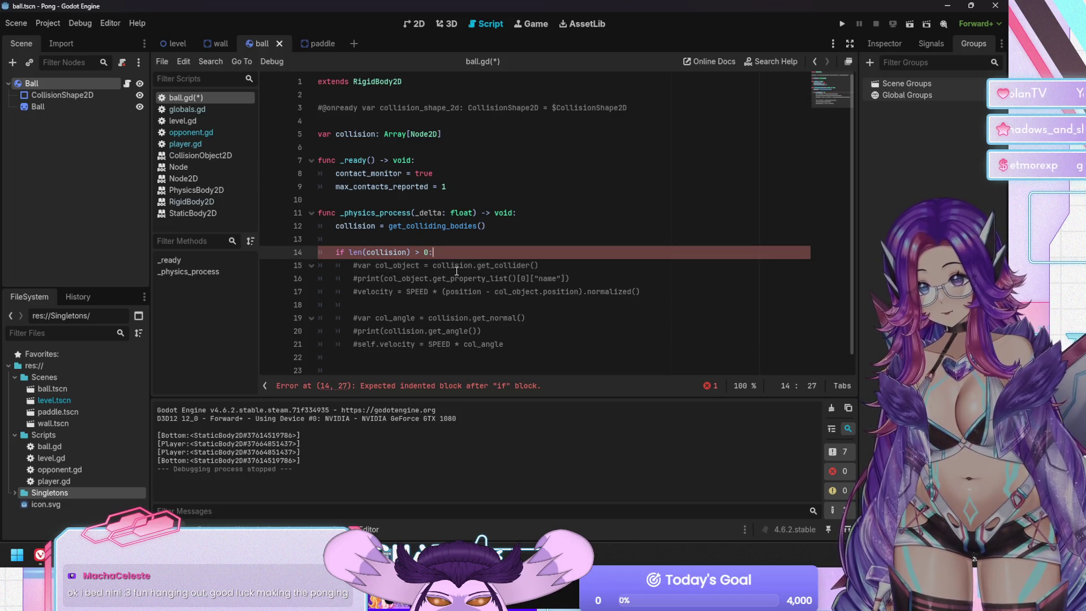
key(Up)
key(Up)
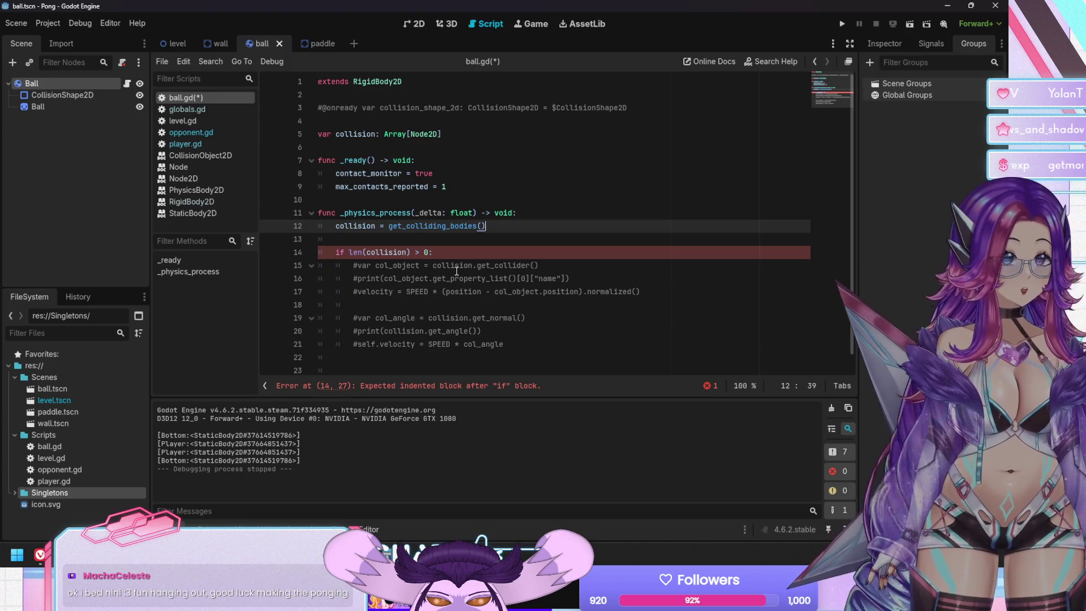
key(Down)
key(Down)
key(Down)
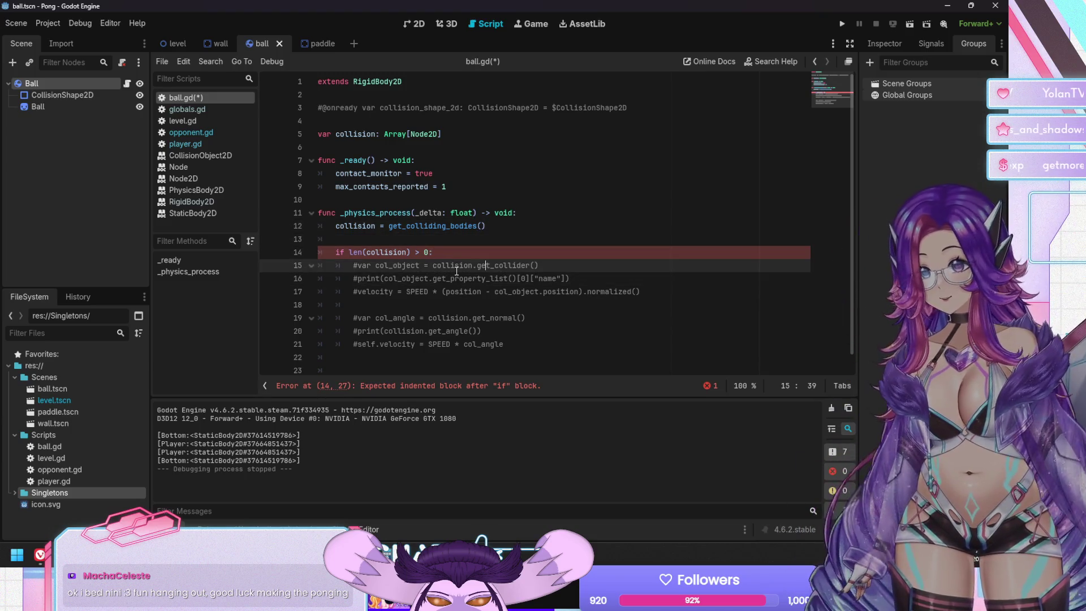
key(ctrl+k)
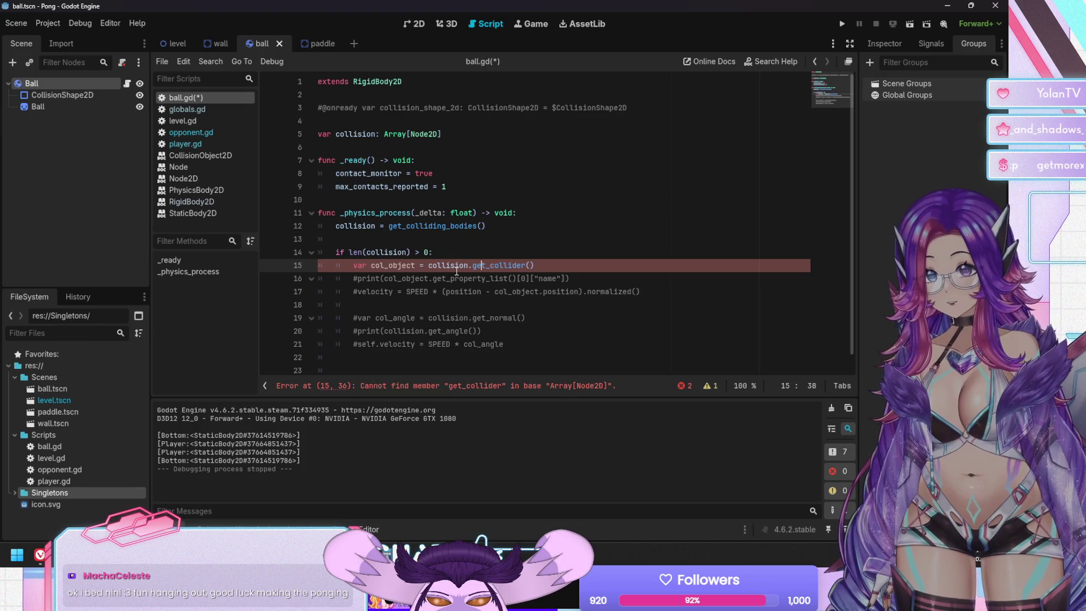
key(shift+Down)
key(shift+Down)
key(shift+Down)
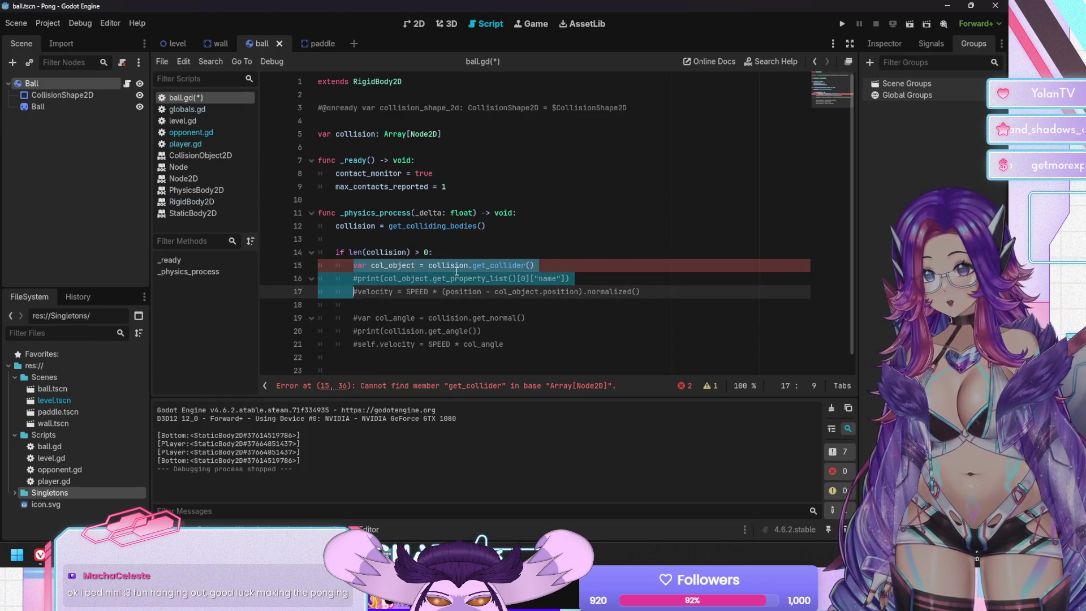
key(shift+Down)
key(shift+Down)
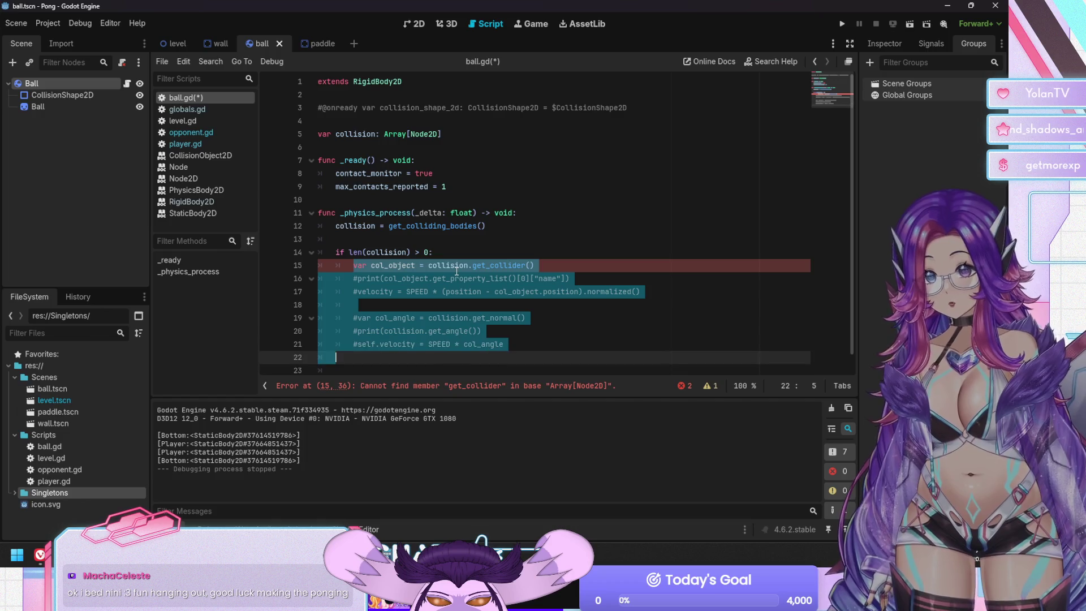
key(BackSpace)
key(Down)
key(BackSpace)
key(BackSpace)
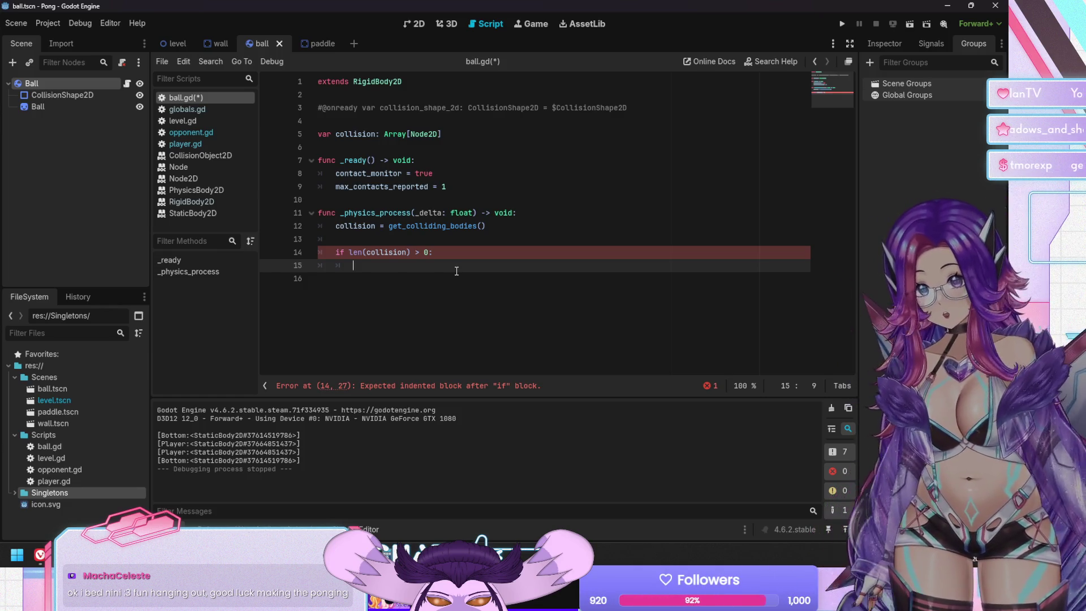
Declare var col_object = collision[0] and begin a nested 'if col_object.has' check.
text(c)
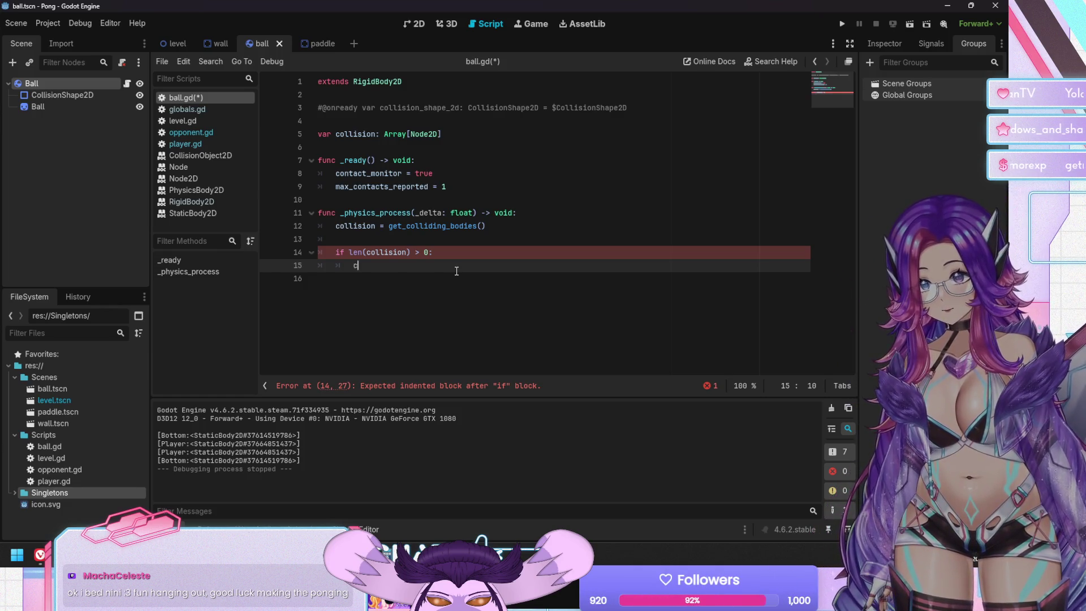
text(ol_object)
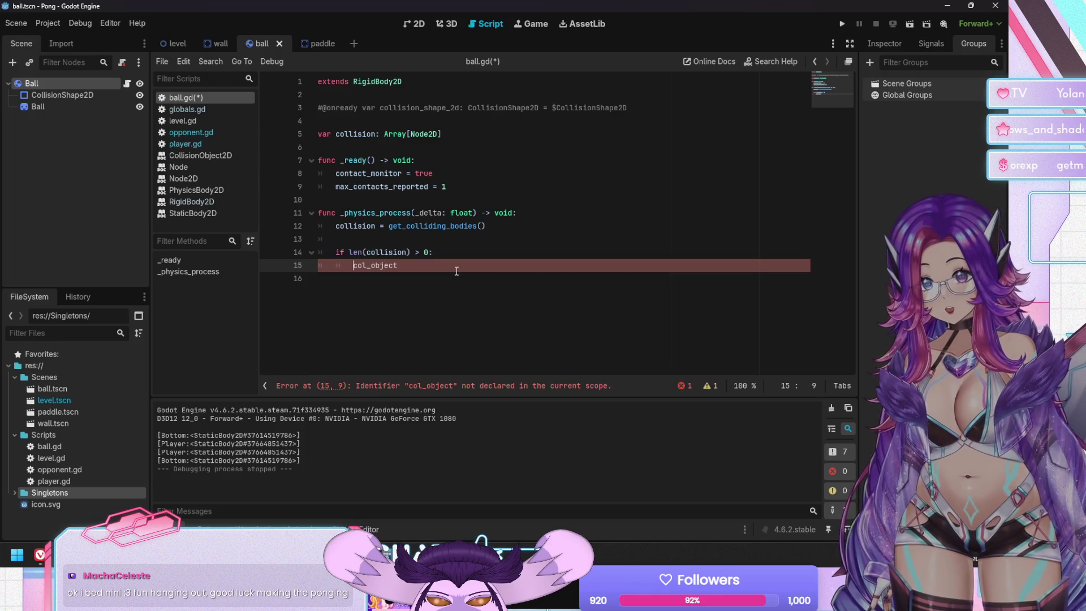
key(Home)
text(var)
key(End)
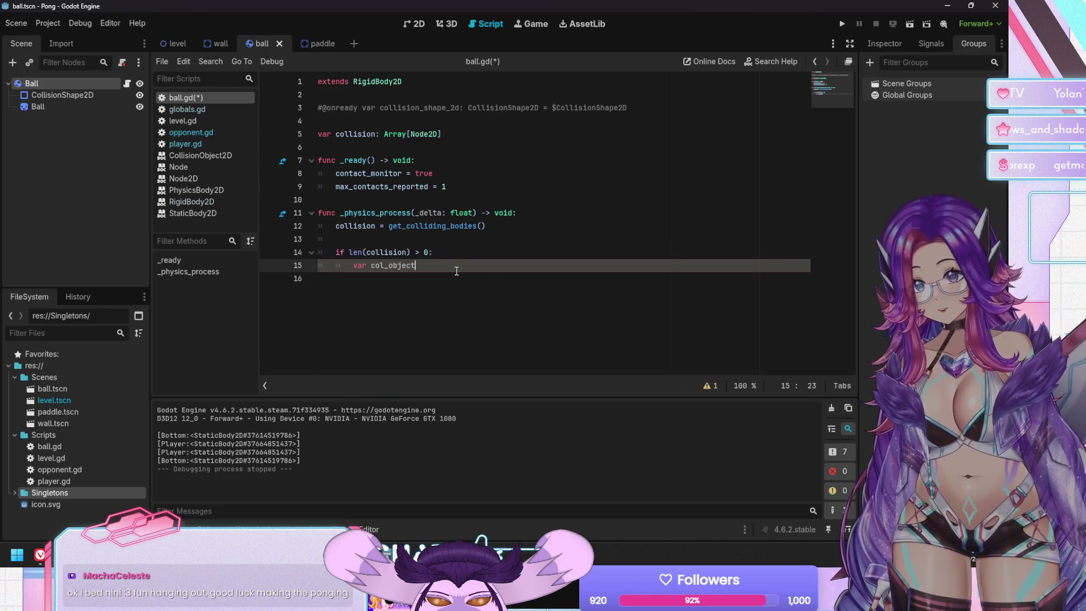
text(collision)
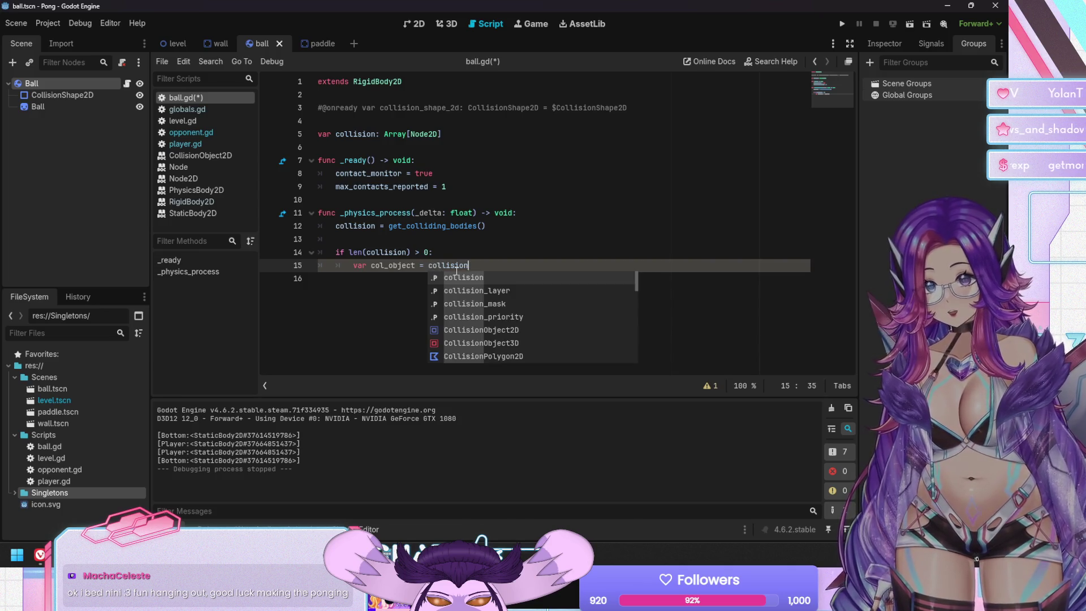
text([0)
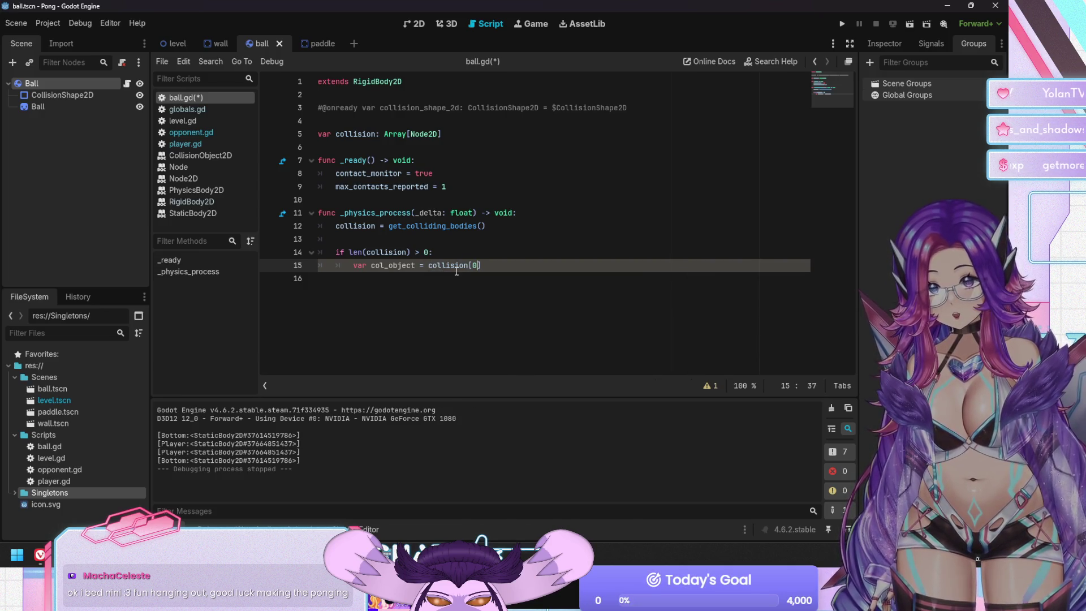
key(Return)
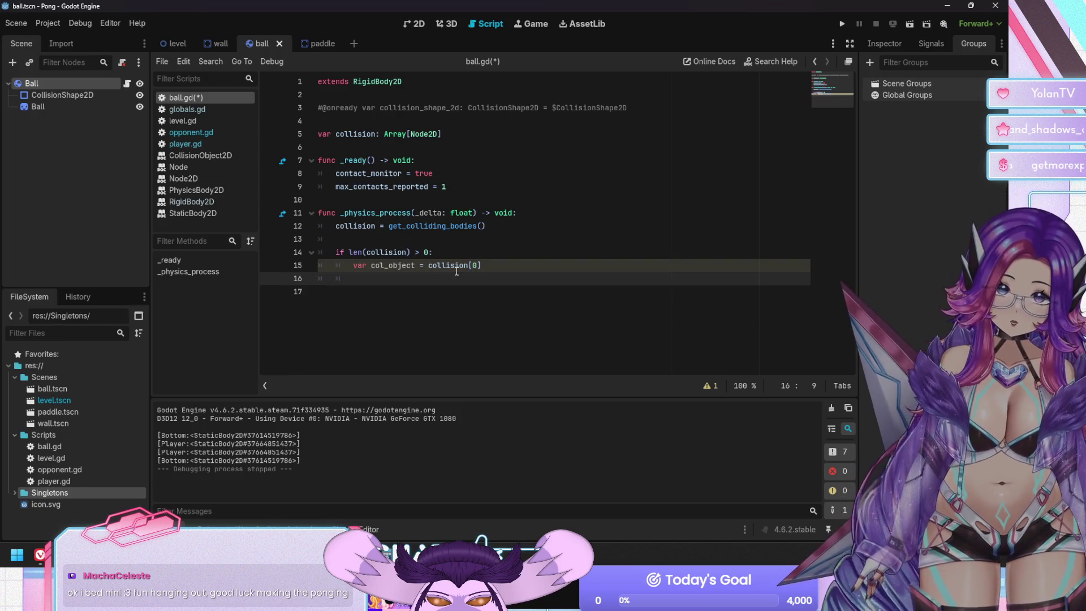
text(if col)
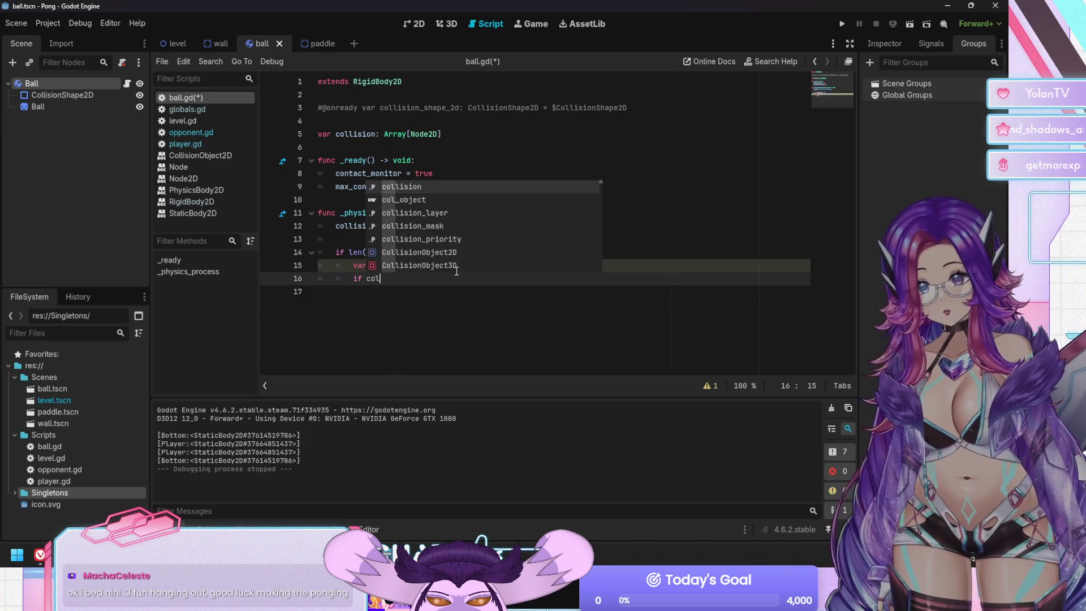
text(_obja)
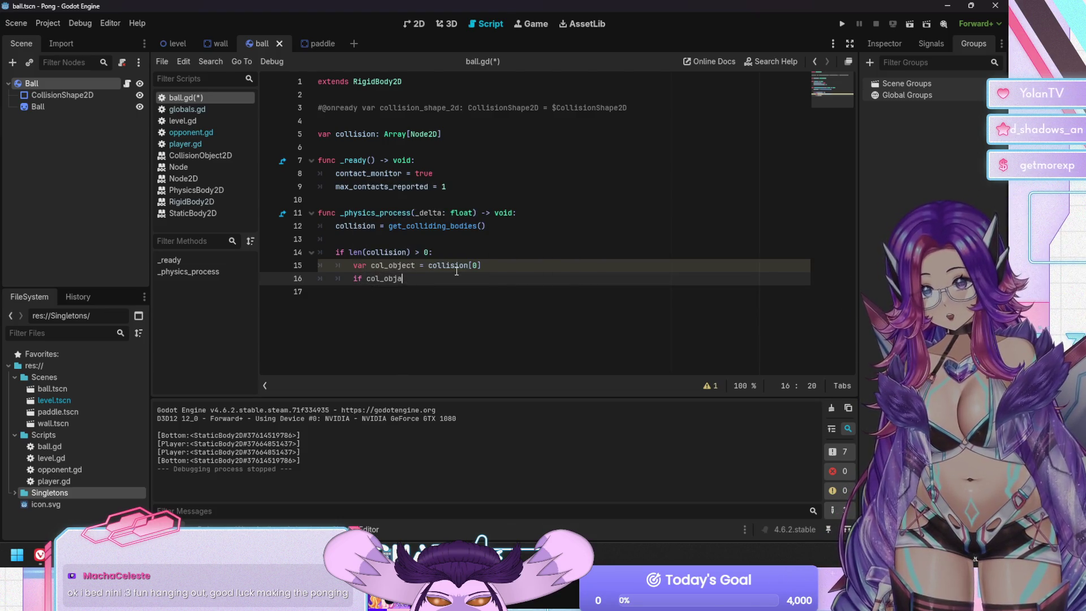
text(ect.has)
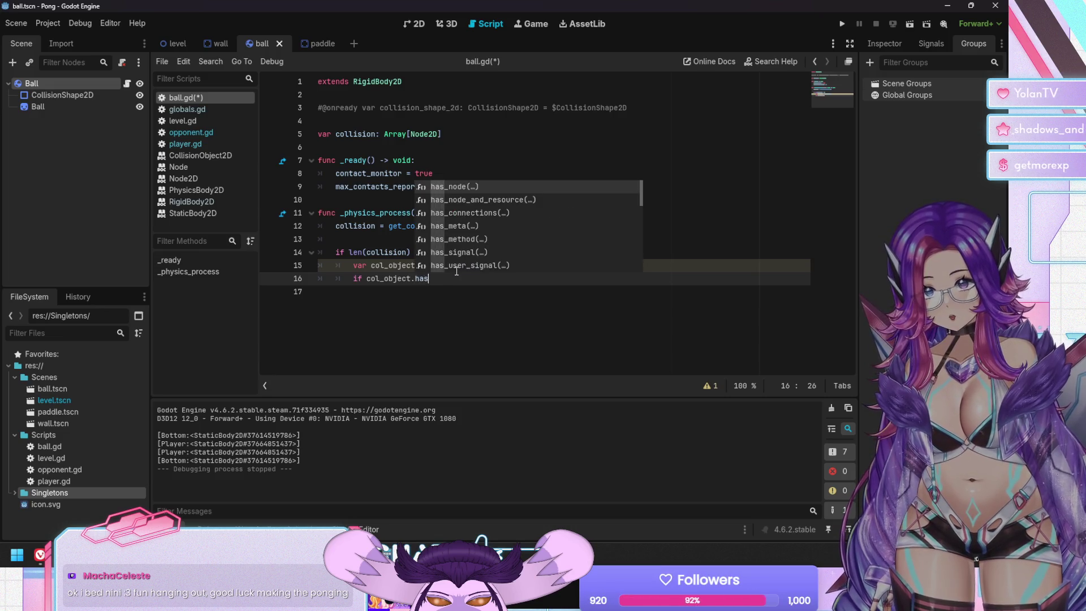
Change the call to col_object.has_ and browse its autocomplete suggestions for has_method.
text(_)
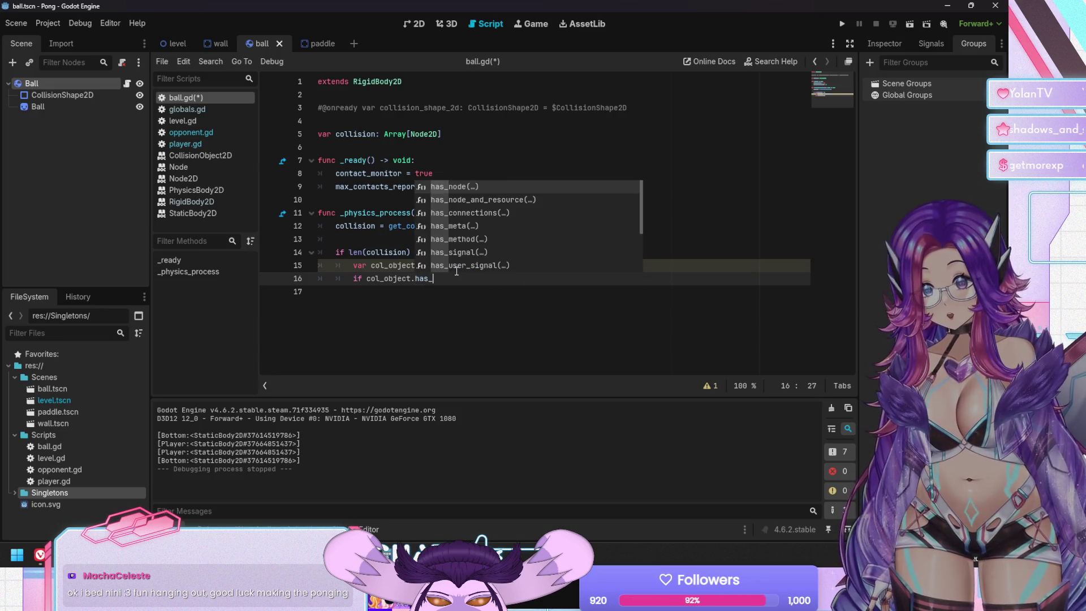
key(Down)
key(Down)
key(Down)
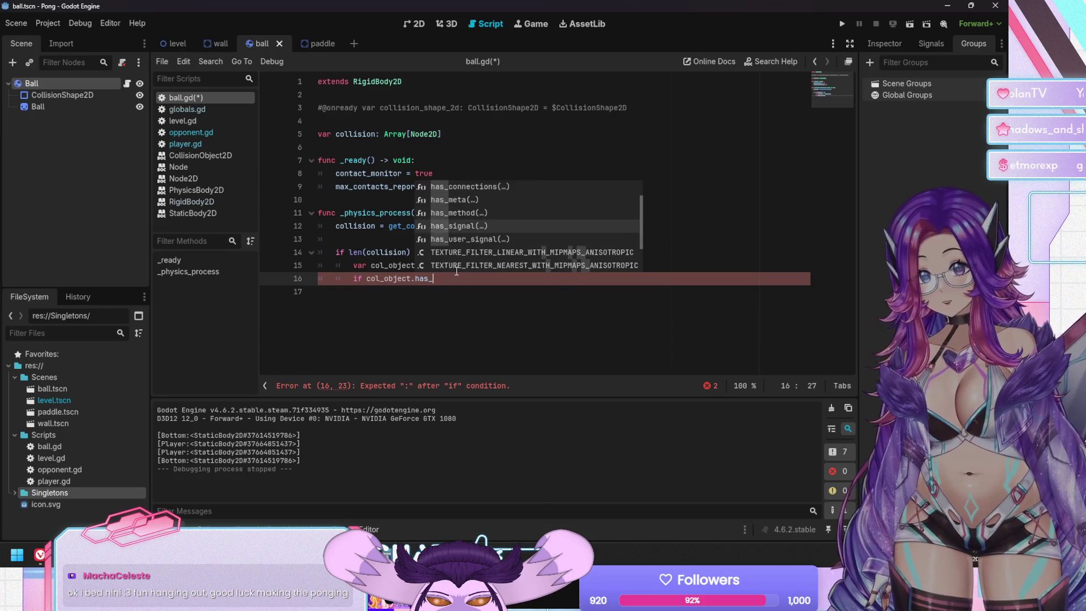
key(Down)
key(Down)
key(Down)
key(Up)
key(Up)
key(Up)
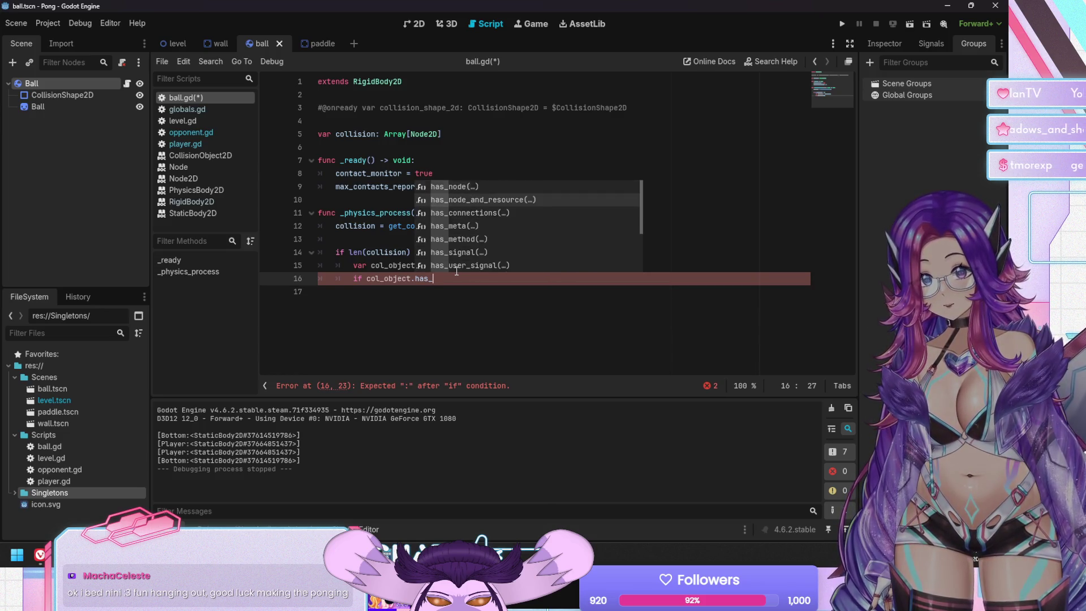
key(Up)
key(Down)
key(Down)
key(Down)
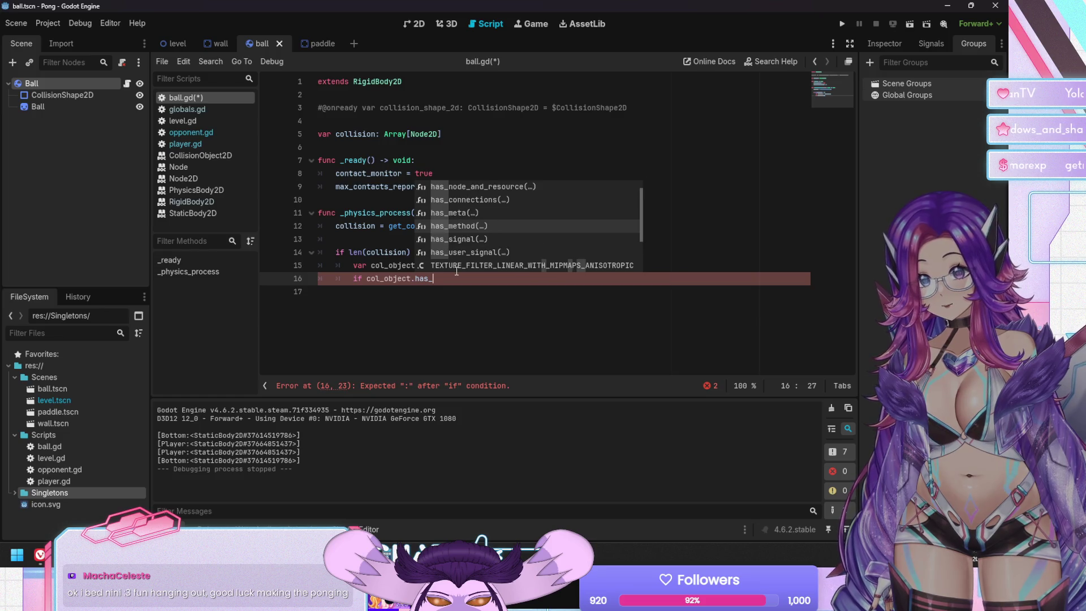
key(Up)
key(Up)
key(Up)
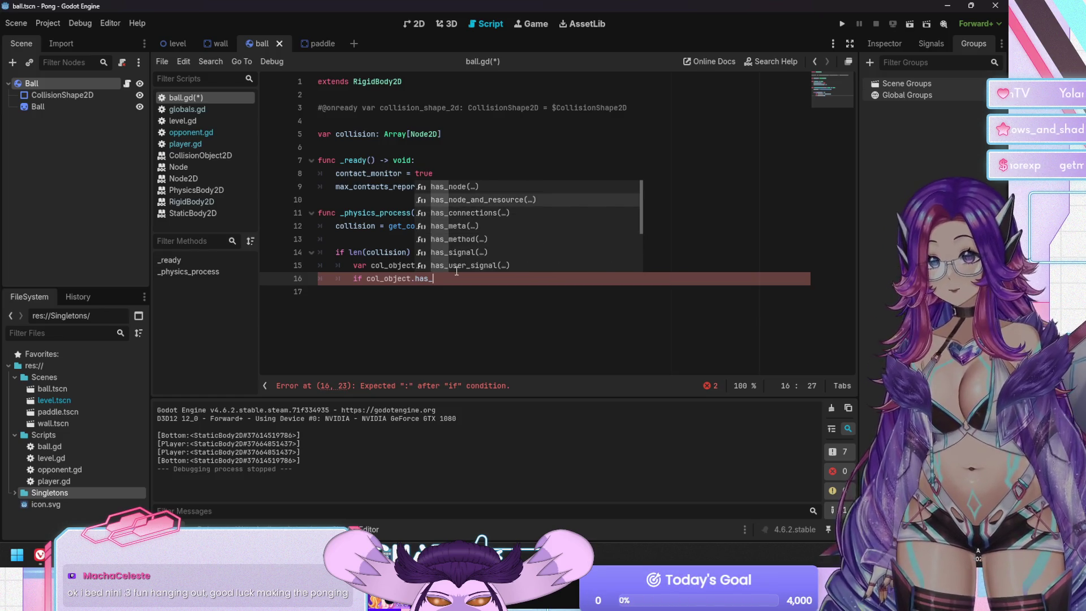
key(Down)
key(Down)
key(Down)
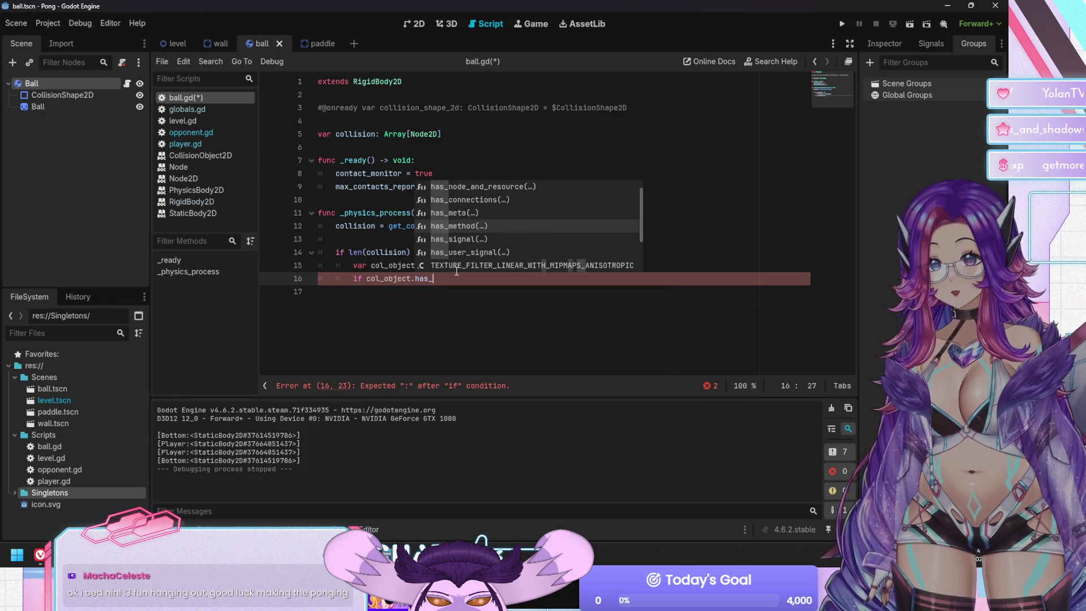
key(Down)
key(Down)
key(Down)
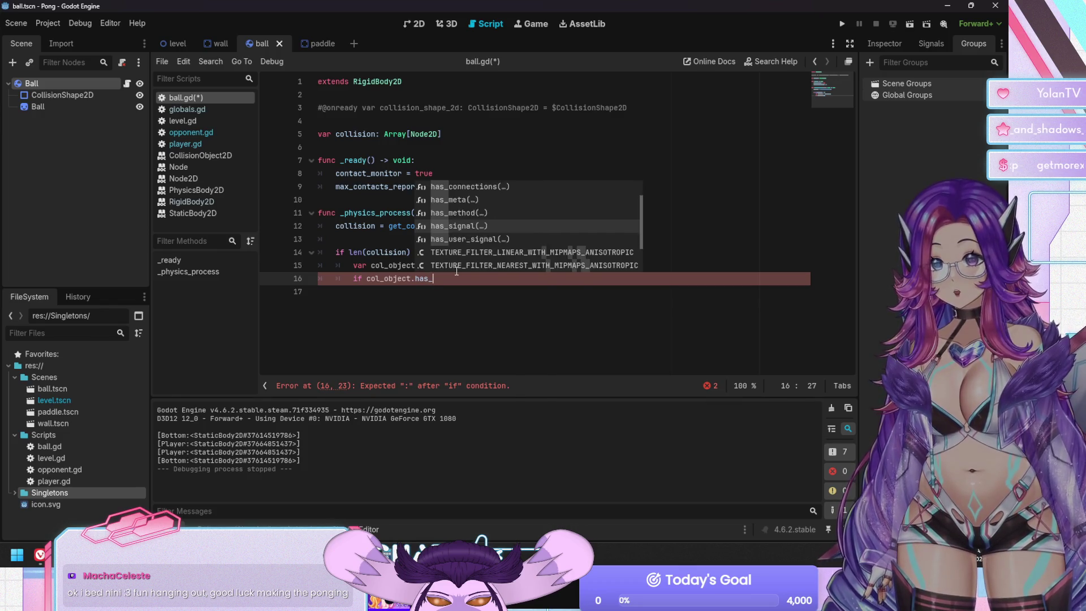
key(Down)
key(Up)
key(Up)
key(Up)
key(Up)
key(Down)
key(Down)
key(Down)
key(Up)
key(Up)
key(Up)
key(Down)
key(Down)
key(Down)
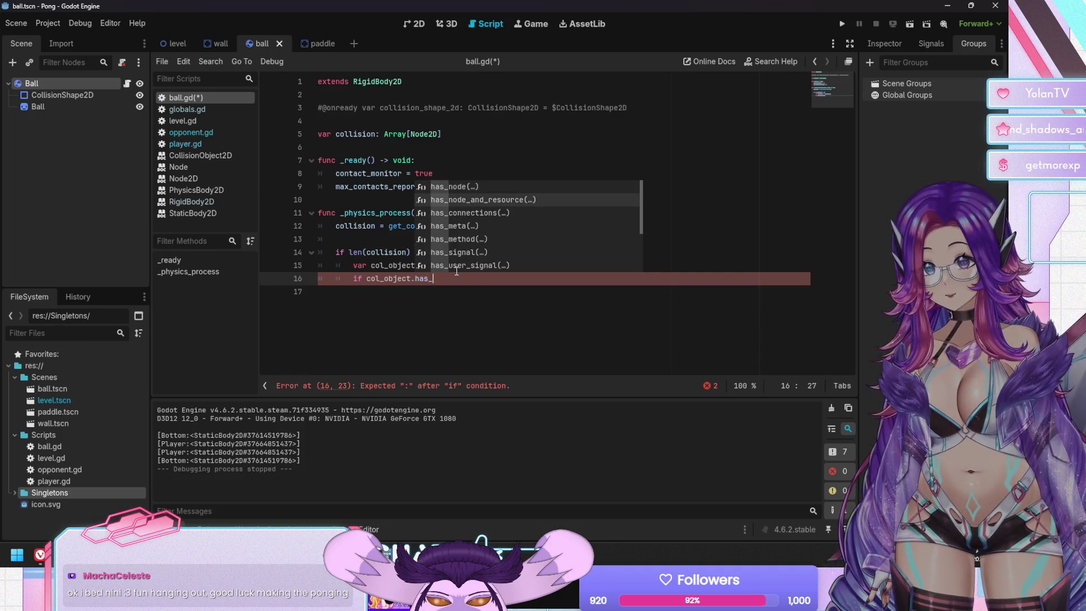
key(Down)
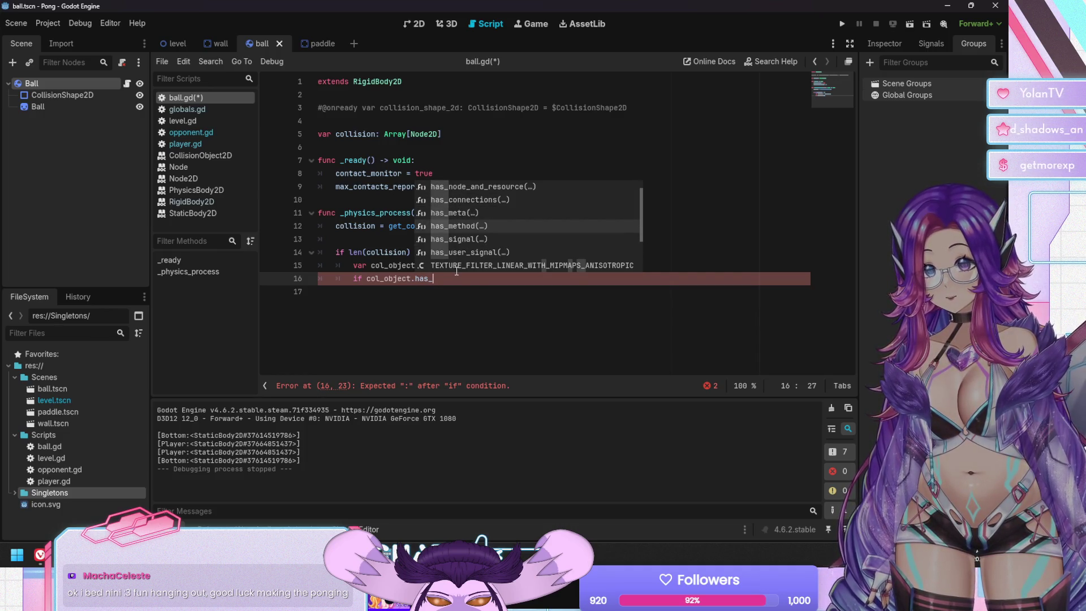
Rewrite the call as col_object.get, browse the get_* methods, and open get(.
key(BackSpace)
key(BackSpace)
key(BackSpace)
text(var)
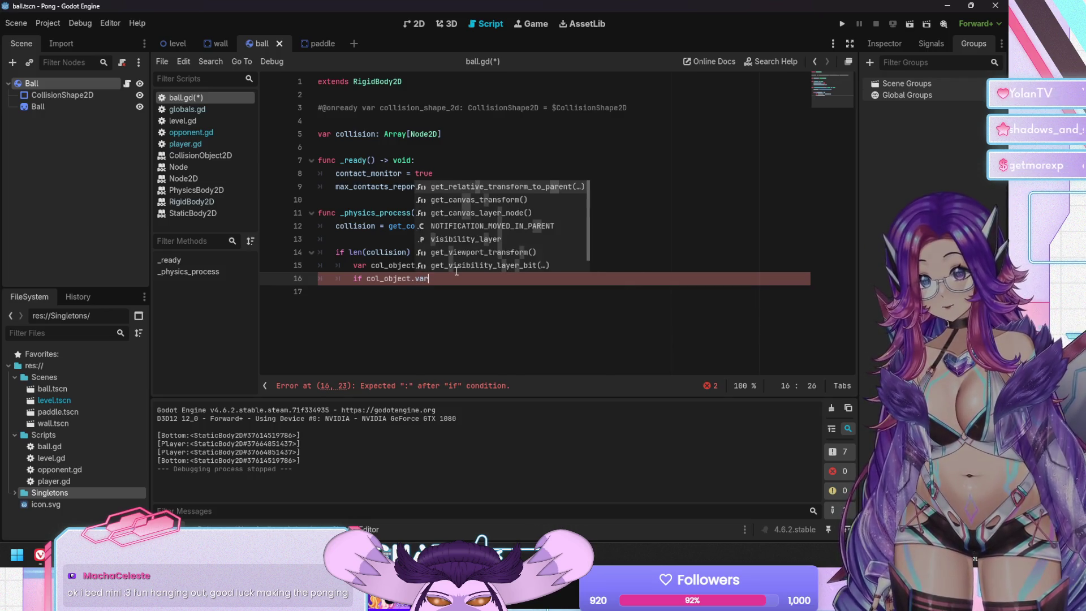
key(BackSpace)
key(BackSpace)
key(BackSpace)
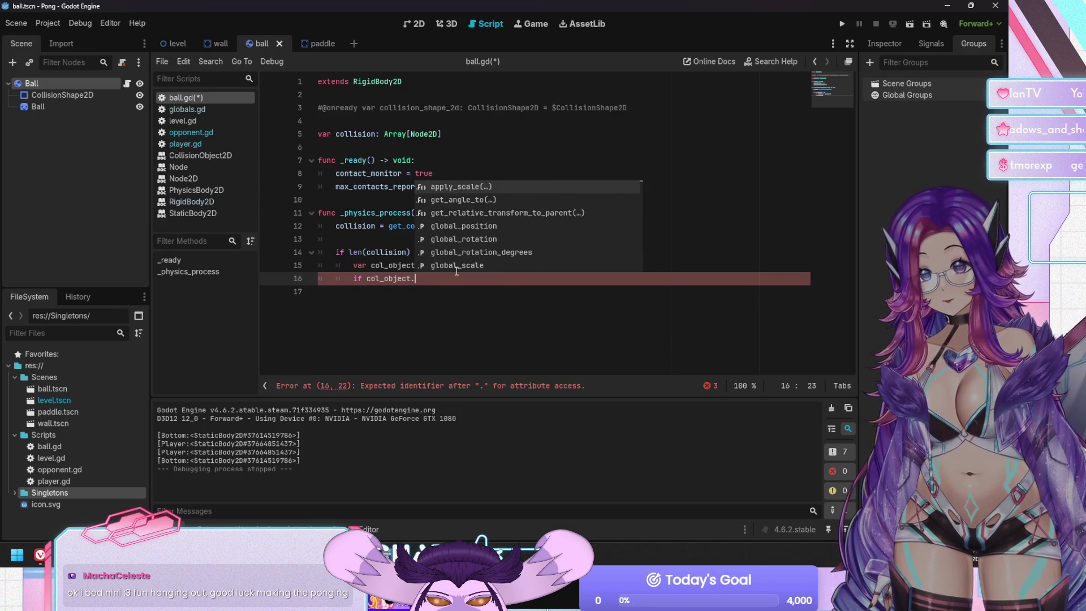
text(get_vari)
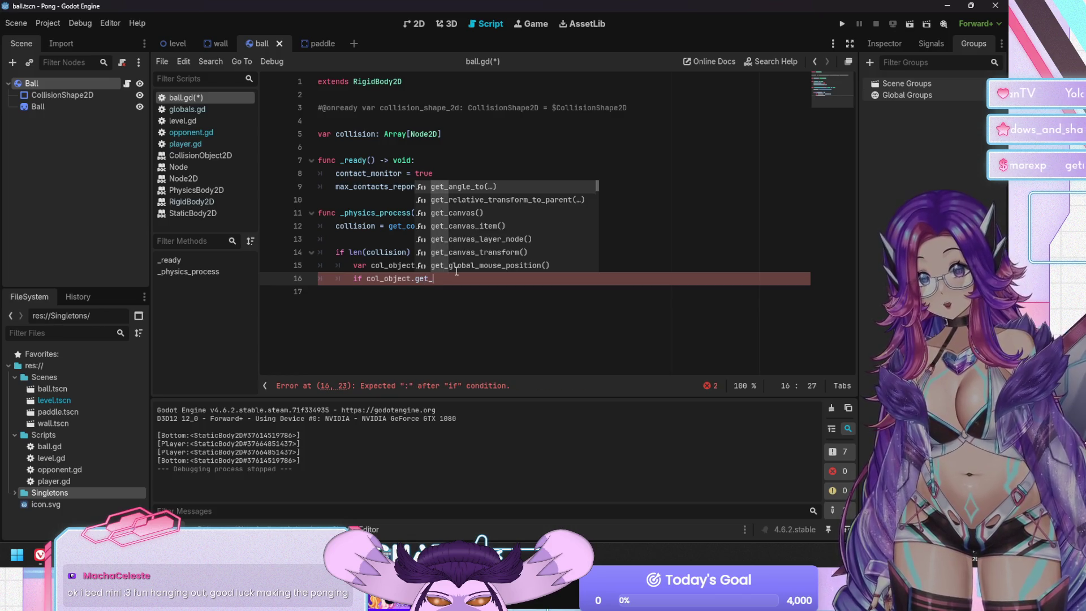
key(BackSpace)
key(BackSpace)
key(BackSpace)
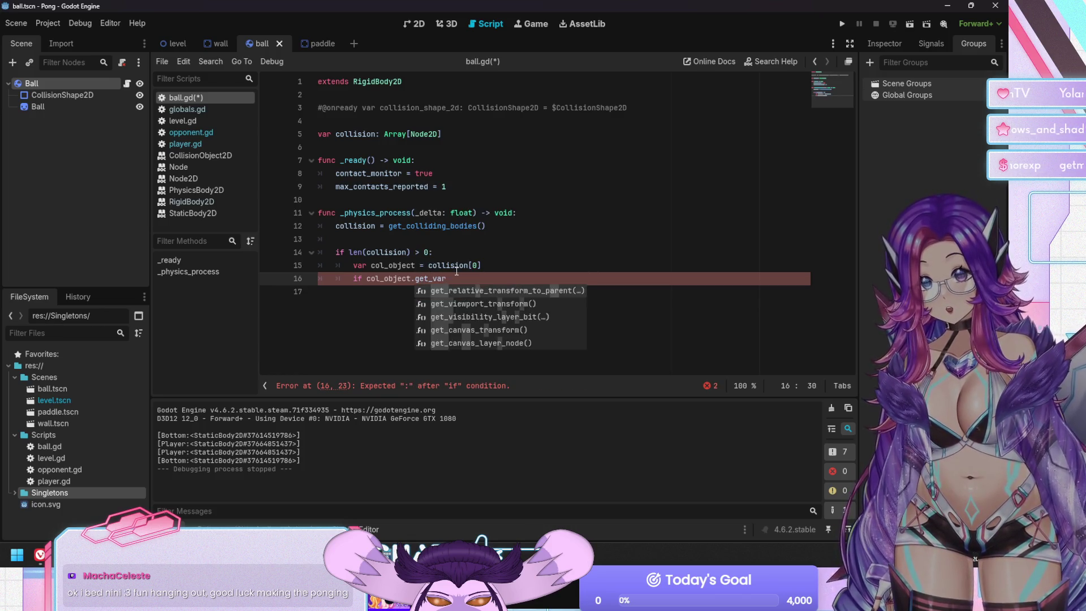
key(BackSpace)
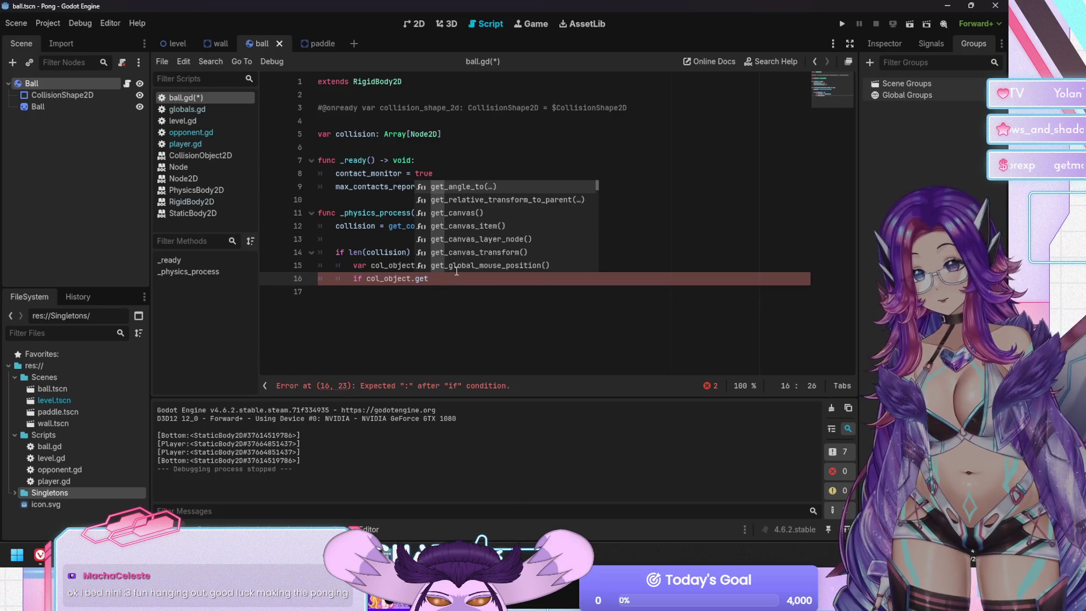
key(Down)
key(Down)
key(Down)
key(Down)
key(Down)
key(Down)
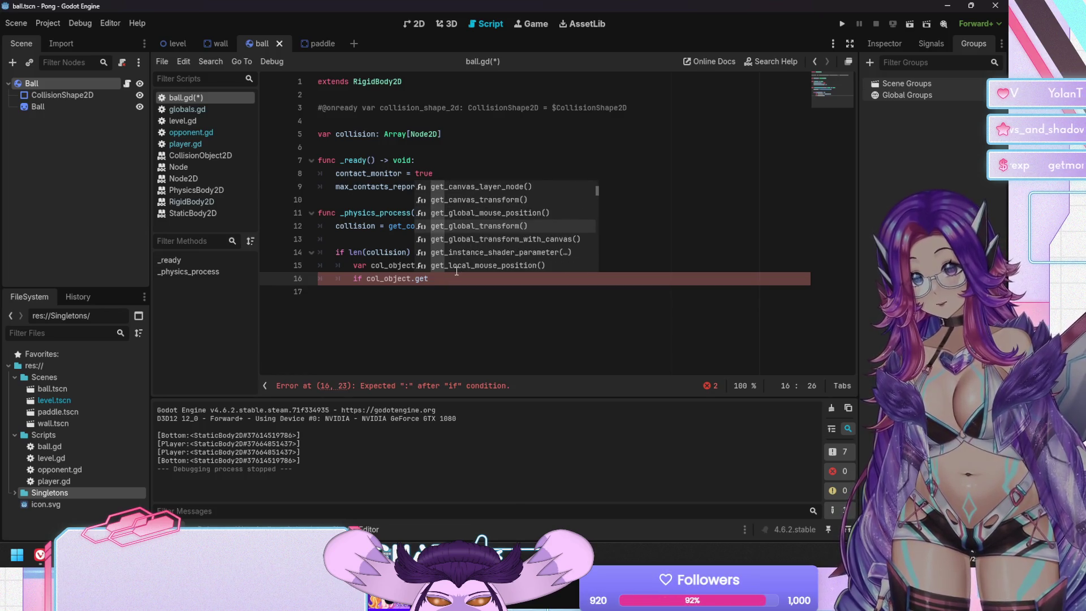
key(Down)
key(Down)
key(Down)
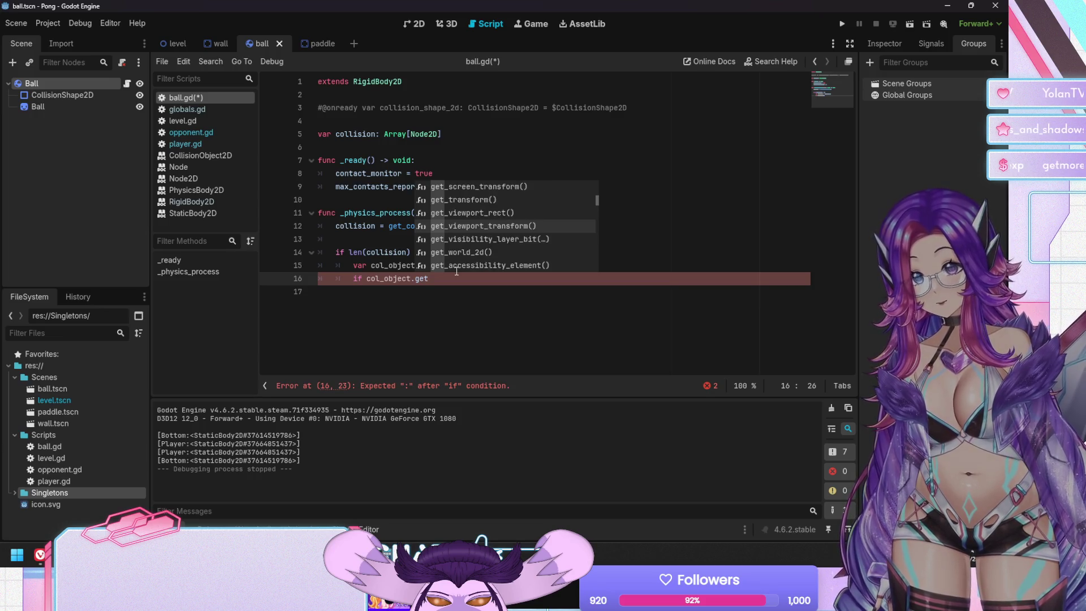
key(Down)
key(Down)
key(Down)
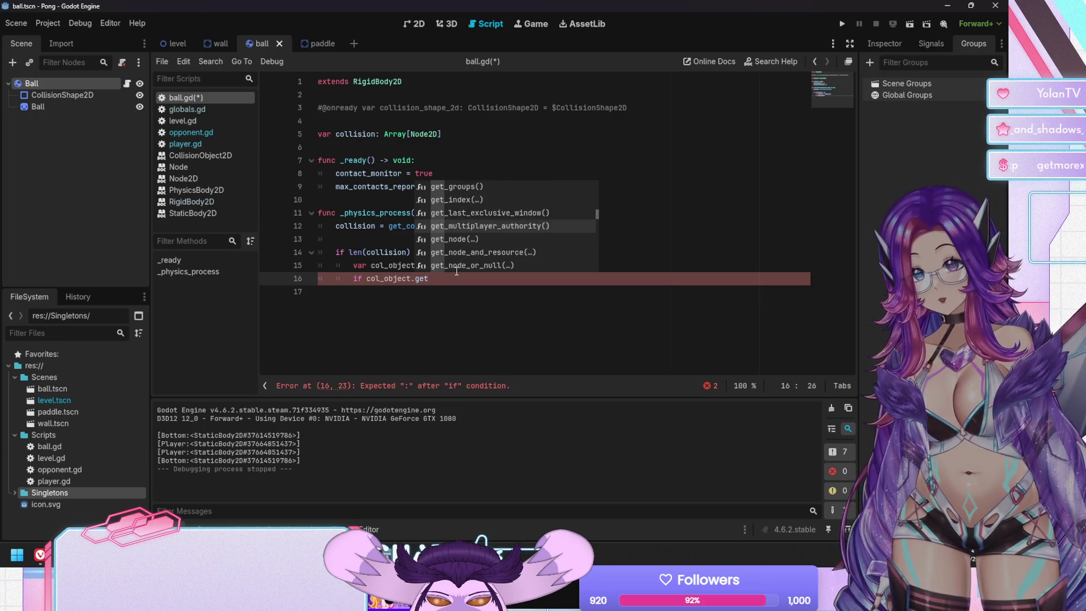
key(Down)
key(Down)
key(Down)
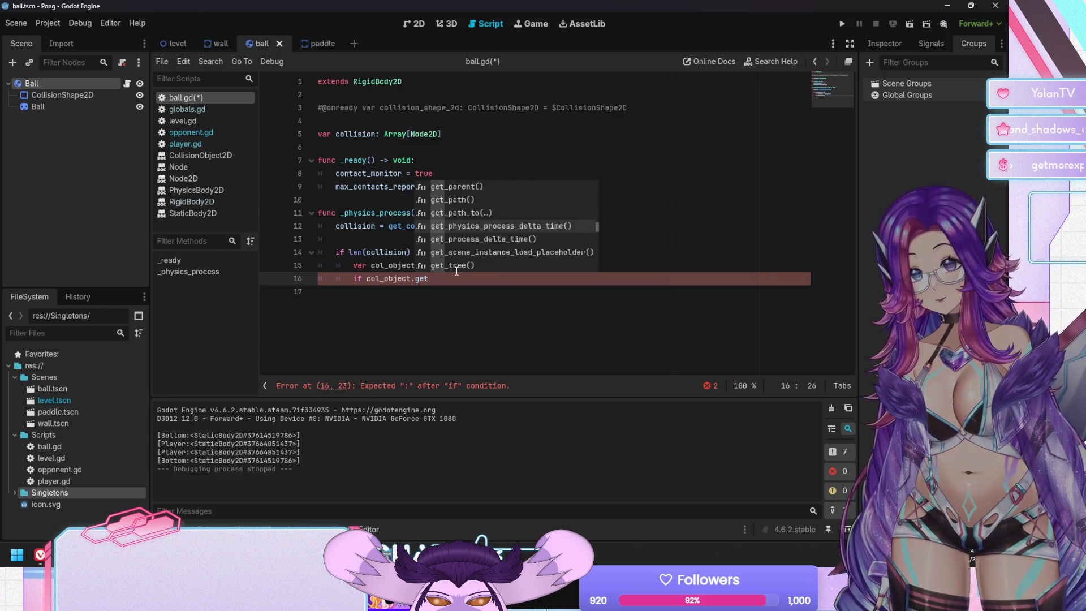
key(Down)
key(Down)
key(Down)
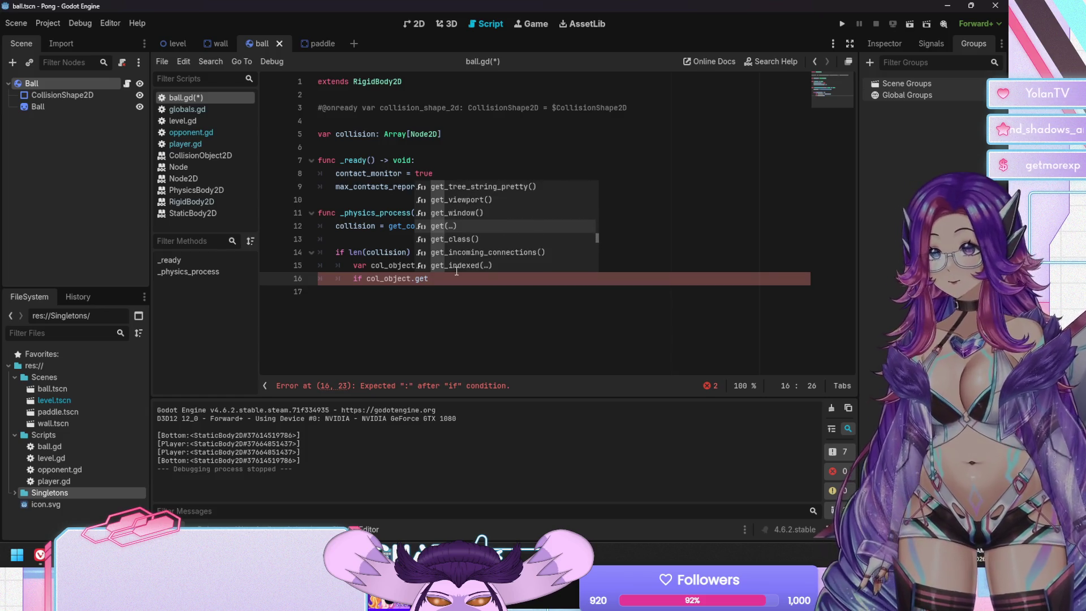
text(()
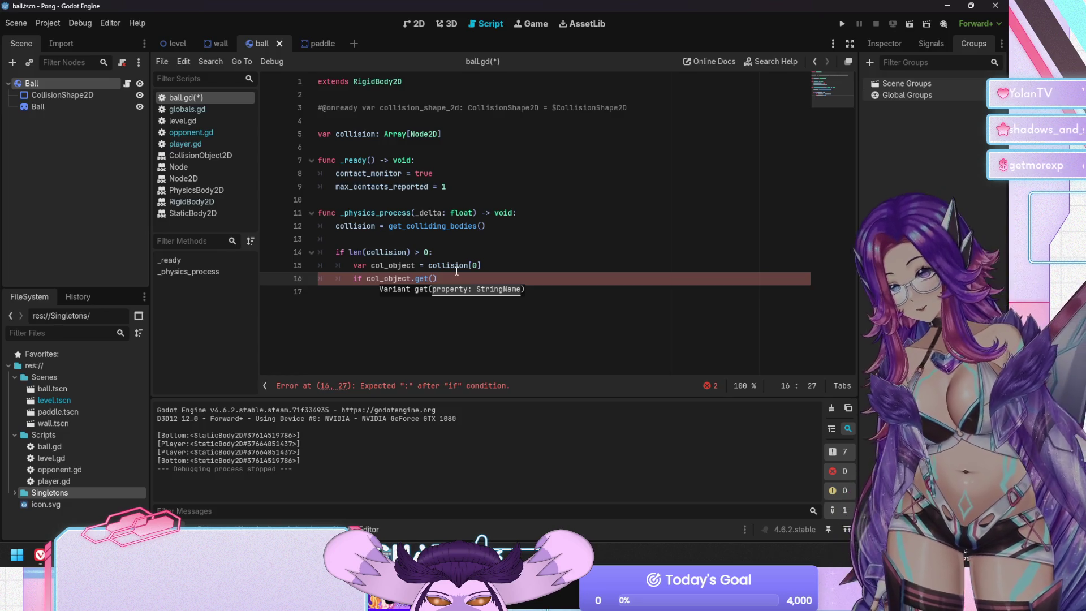
Finish the check as get("isPaddle") != null, print 'Collided with a paddle!', and save ball.gd.
text(i)
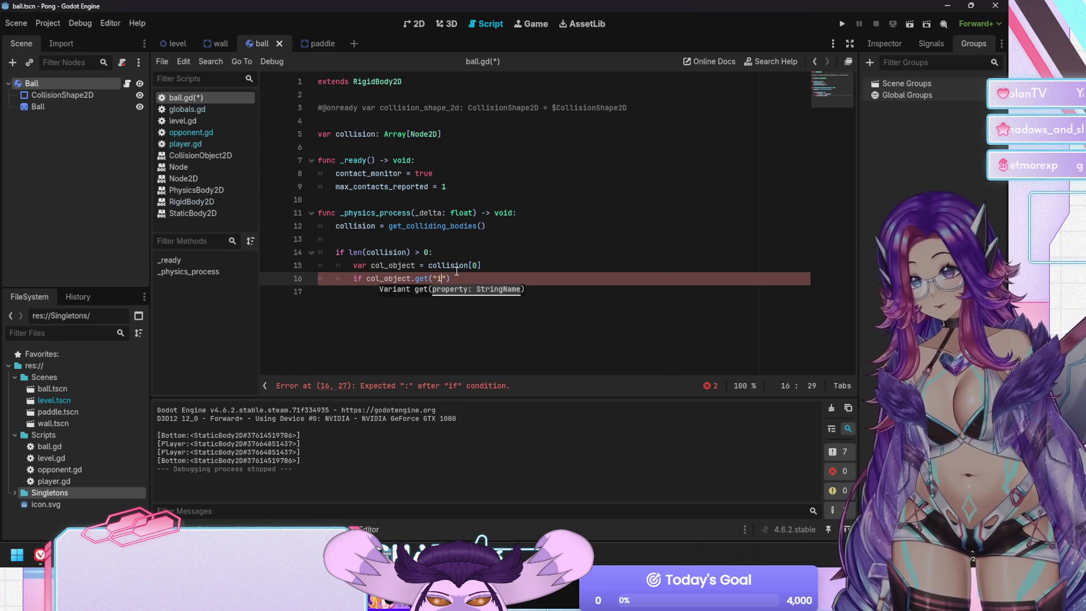
text(sPaddle") )
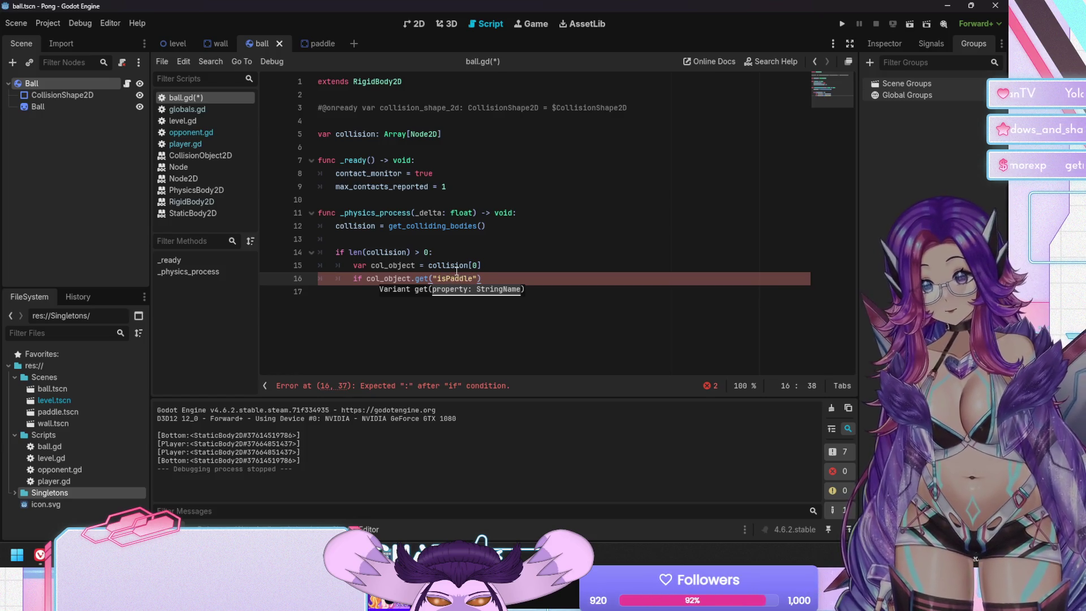
text(!)
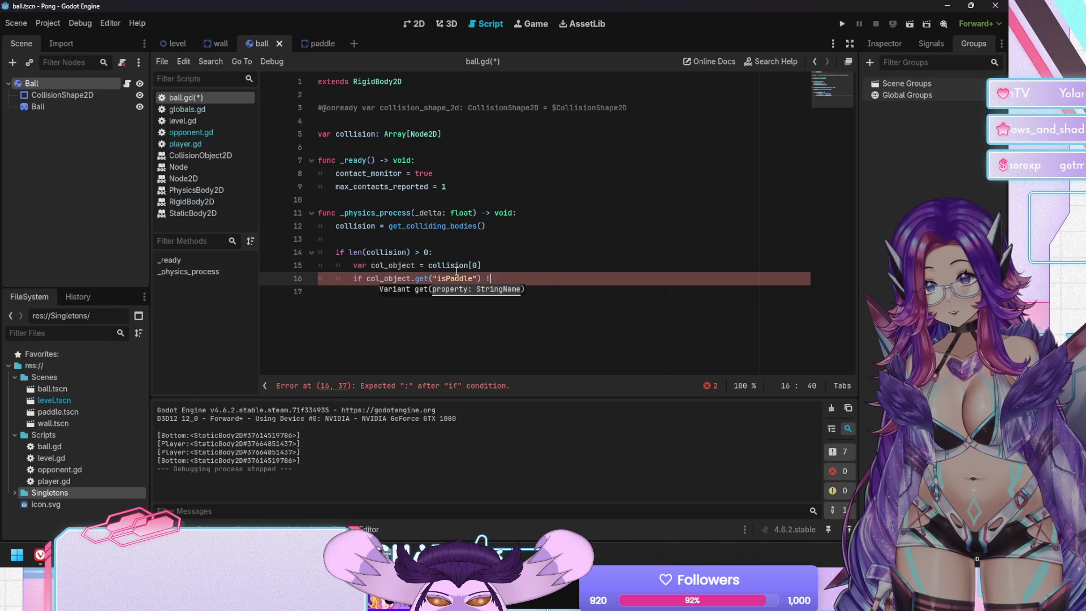
text(= null:)
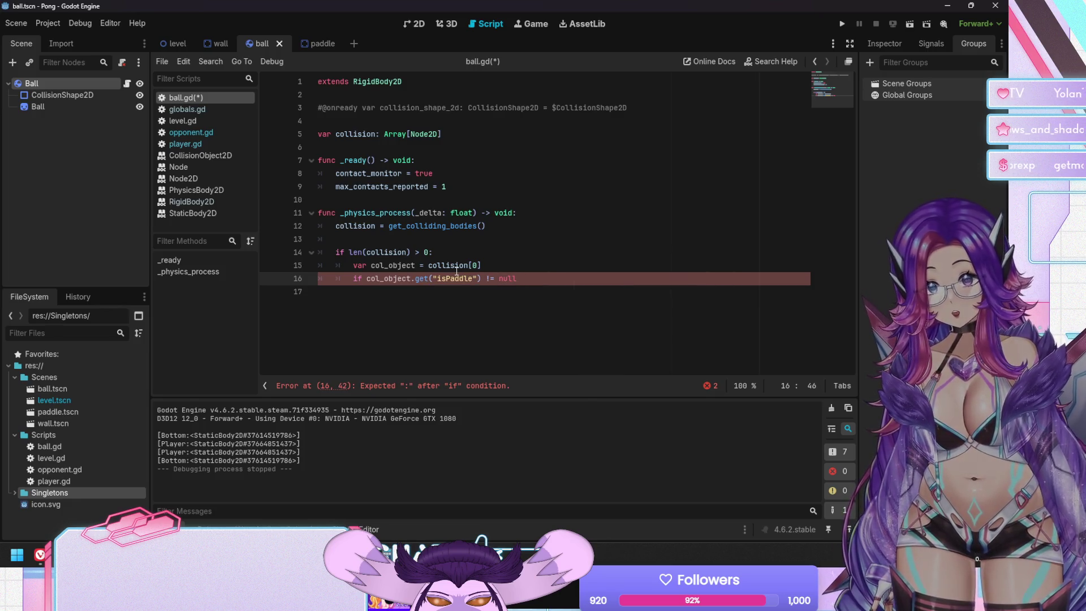
key(Return)
text(print)
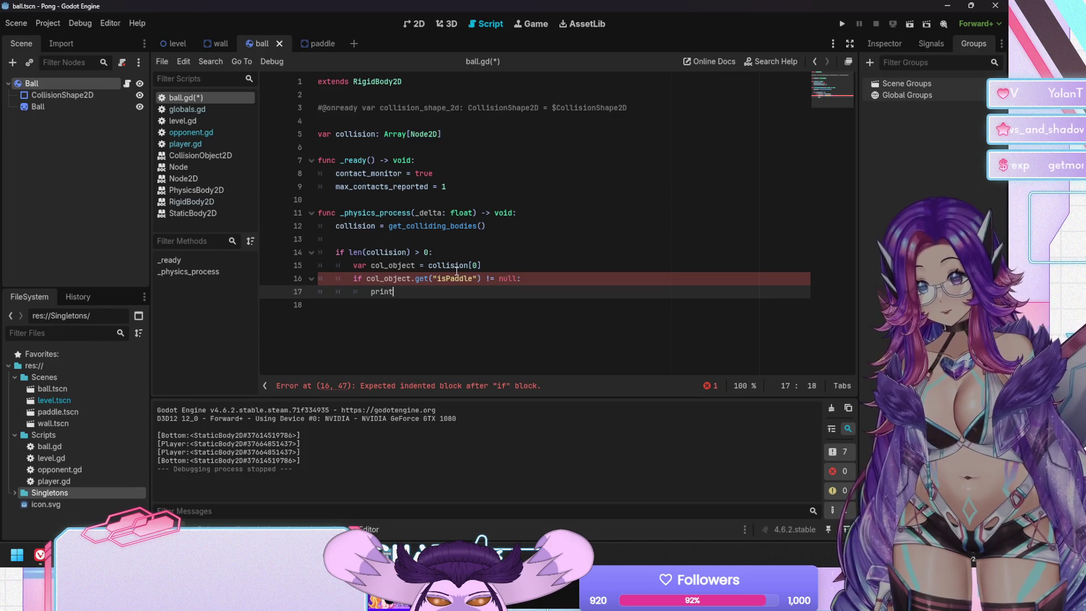
text(("Collided with )
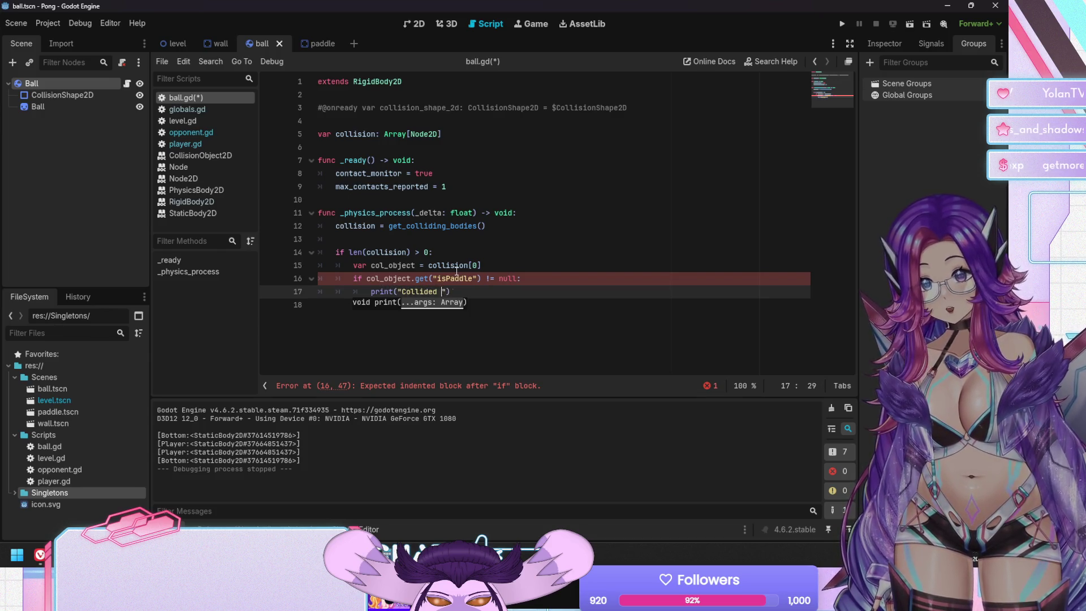
text(a paddle!)
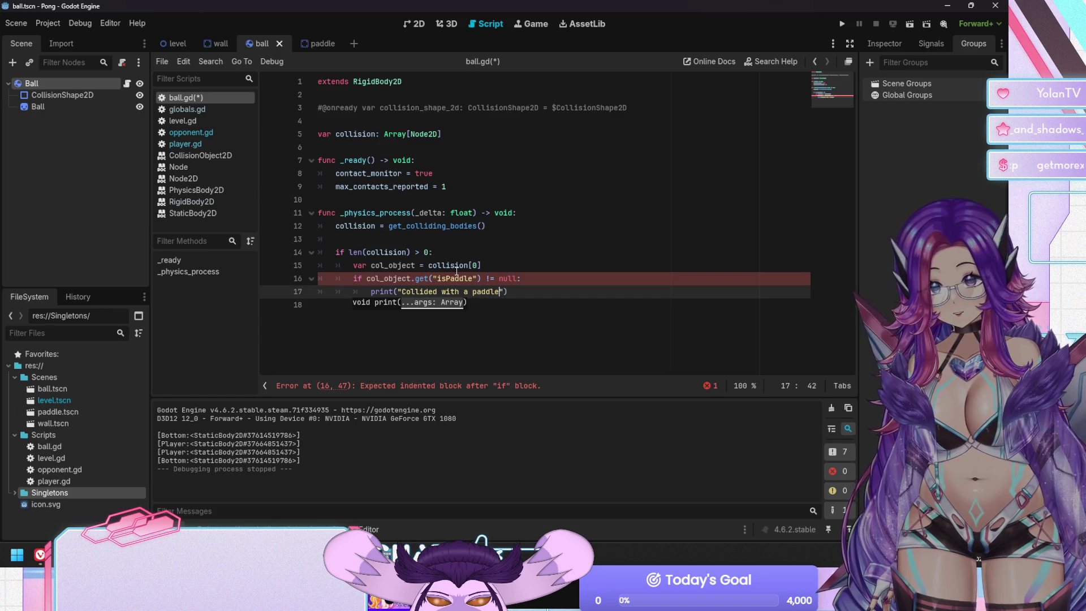
key(End)
key(ctrl+s)
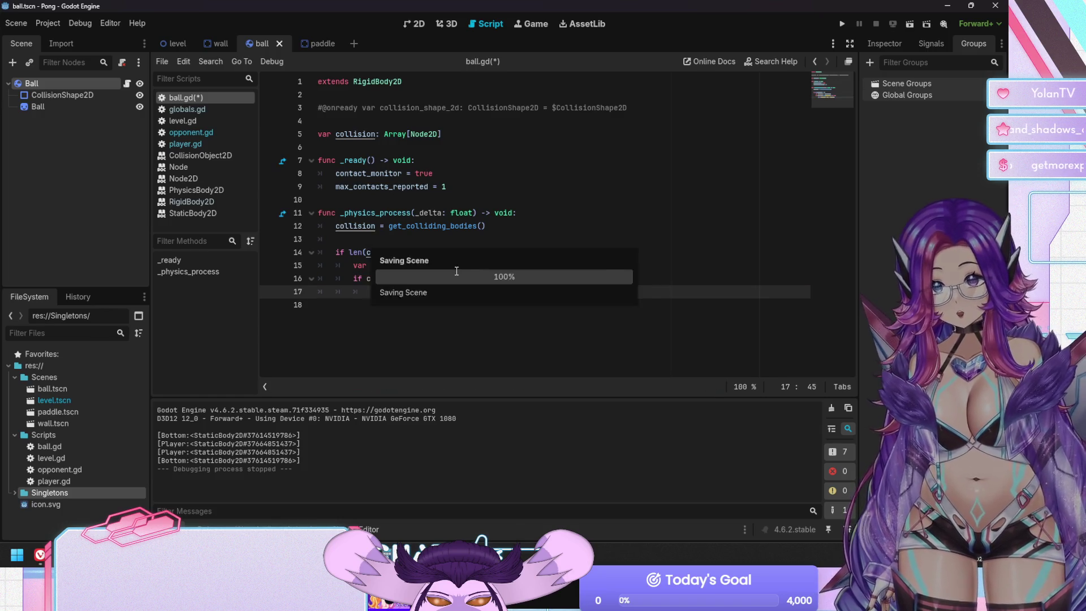
Launch the Pong game, move its window aside, and relaunch after stray 'w' characters get typed.
key(F5)
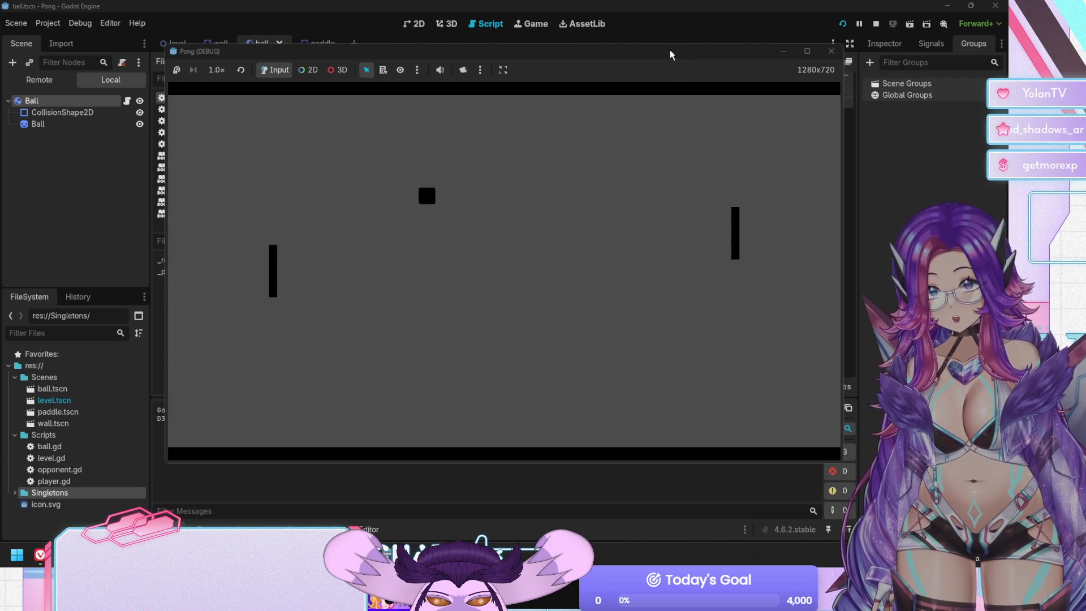
drag(670, 51, 794, 50)
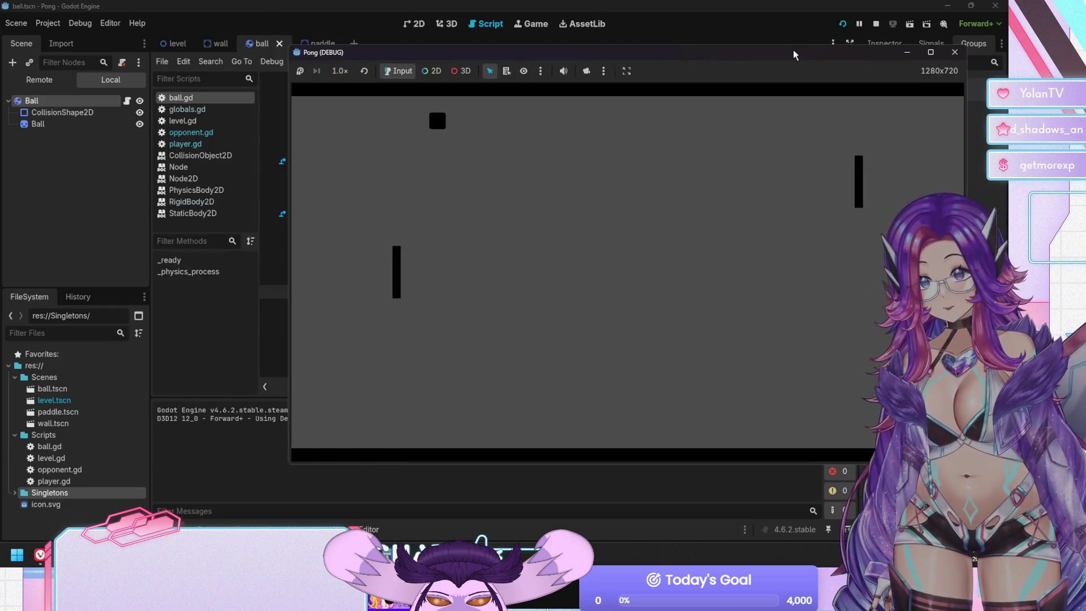
text(wwwwwwww)
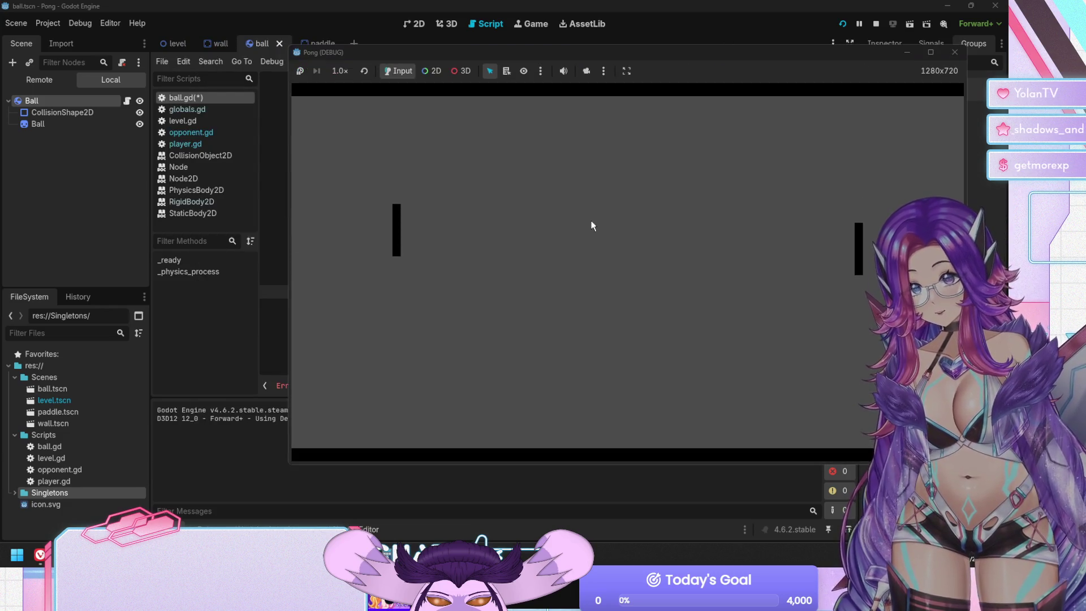
key(F5)
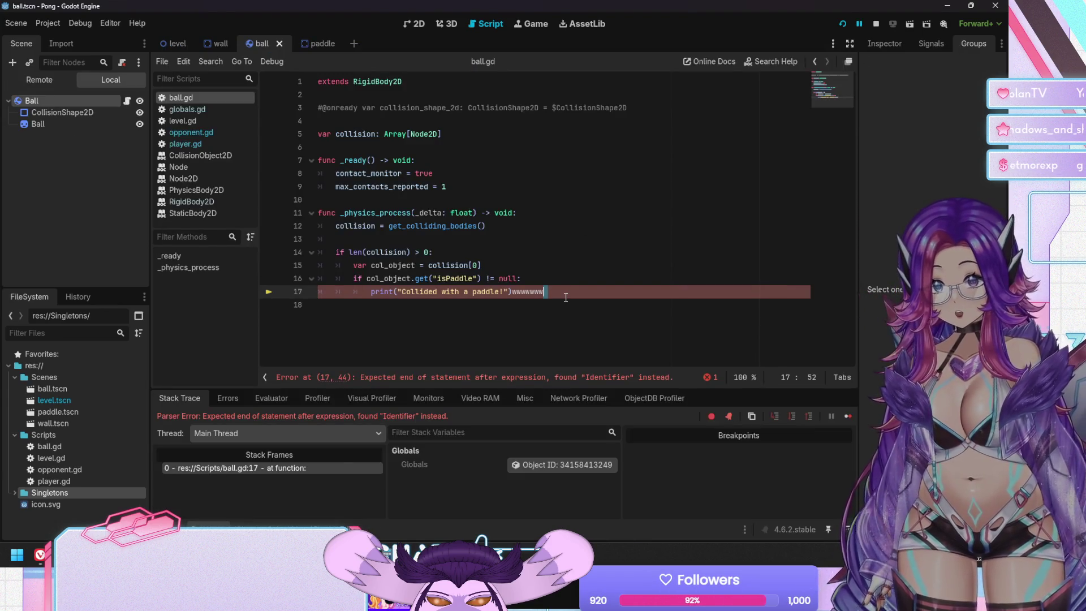
Rerun the fixed game, confirm 'Collided with a paddle!' appears in Output, then stop it.
key(F5)
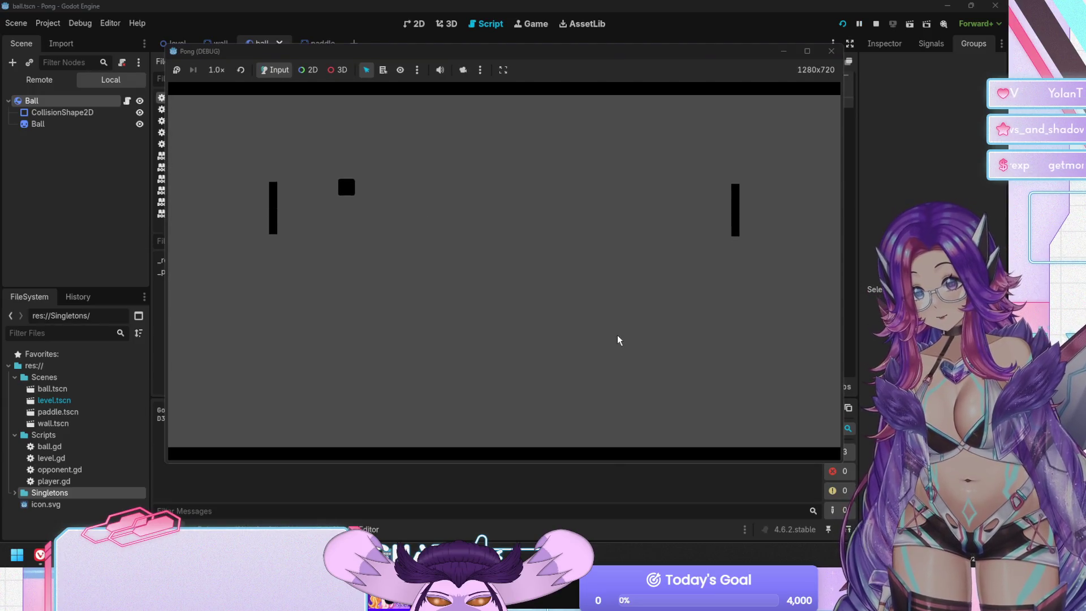
mouse_move(613, 57)
mouse_down()
mouse_move(965, 57)
mouse_move(894, 103)
mouse_up()
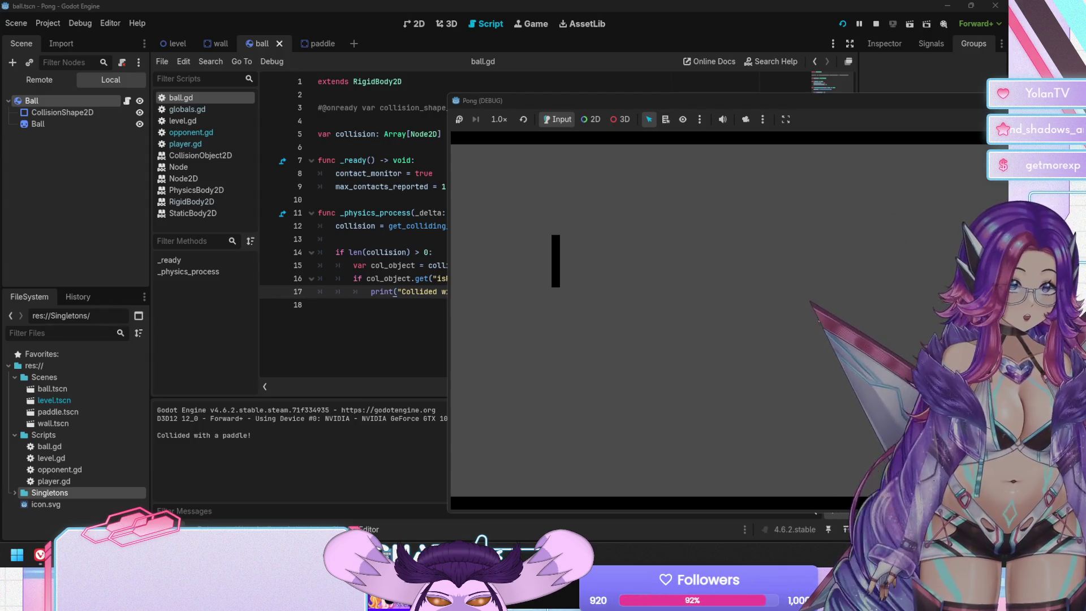
key(F8)
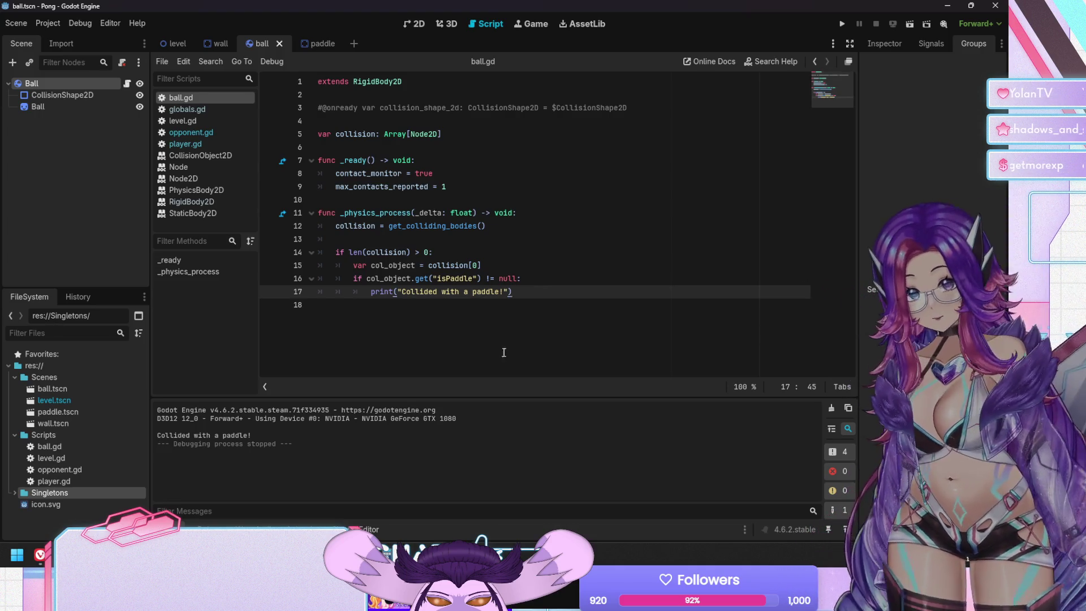
Select the print statement on line 17 of ball.gd.
key(Home)
key(Home)
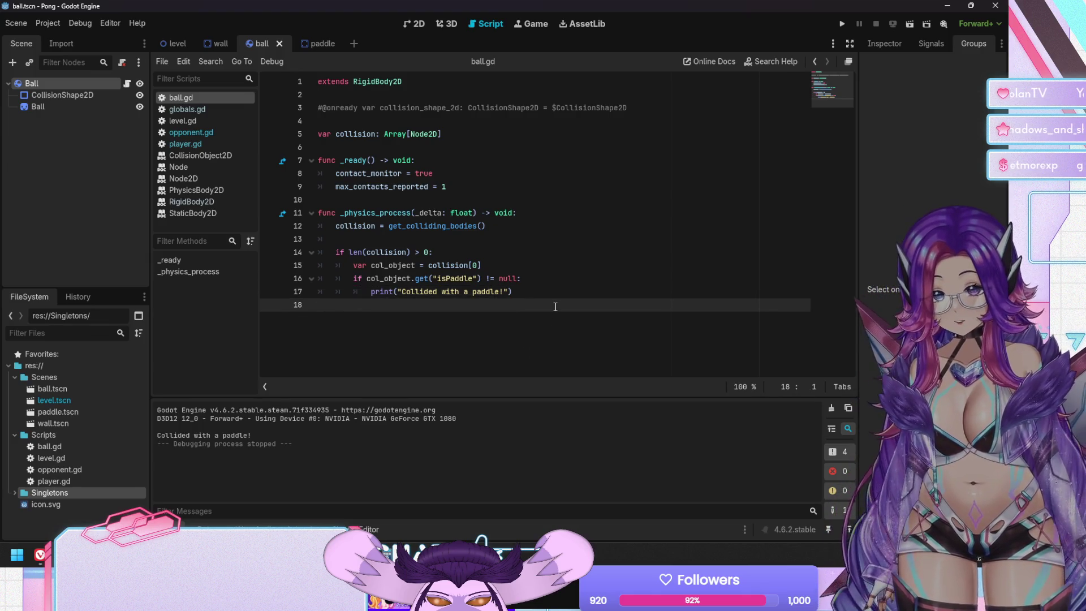
key(End)
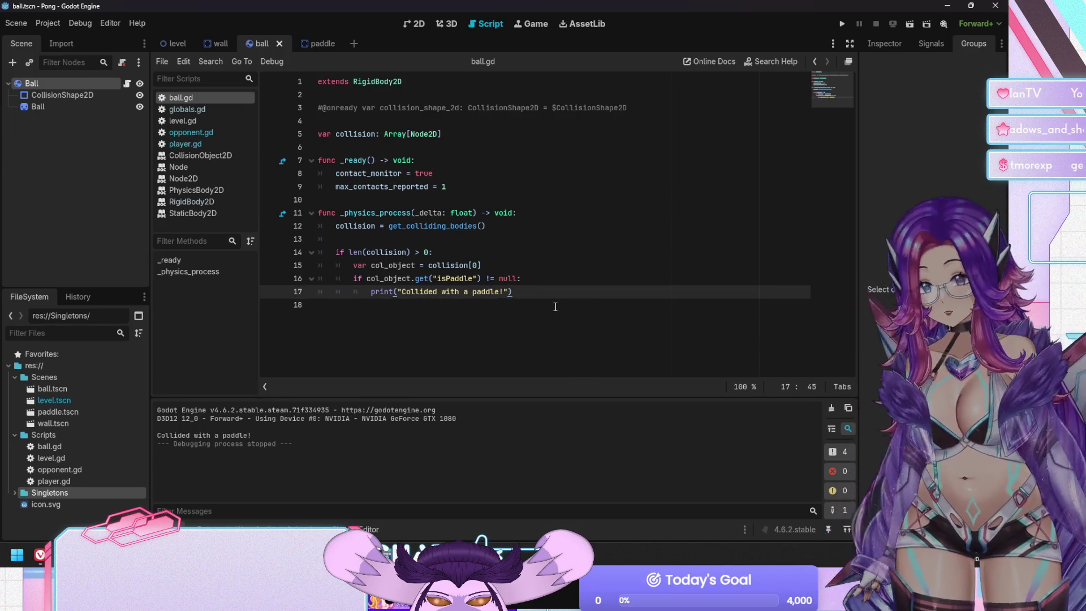
key(shift+Home)
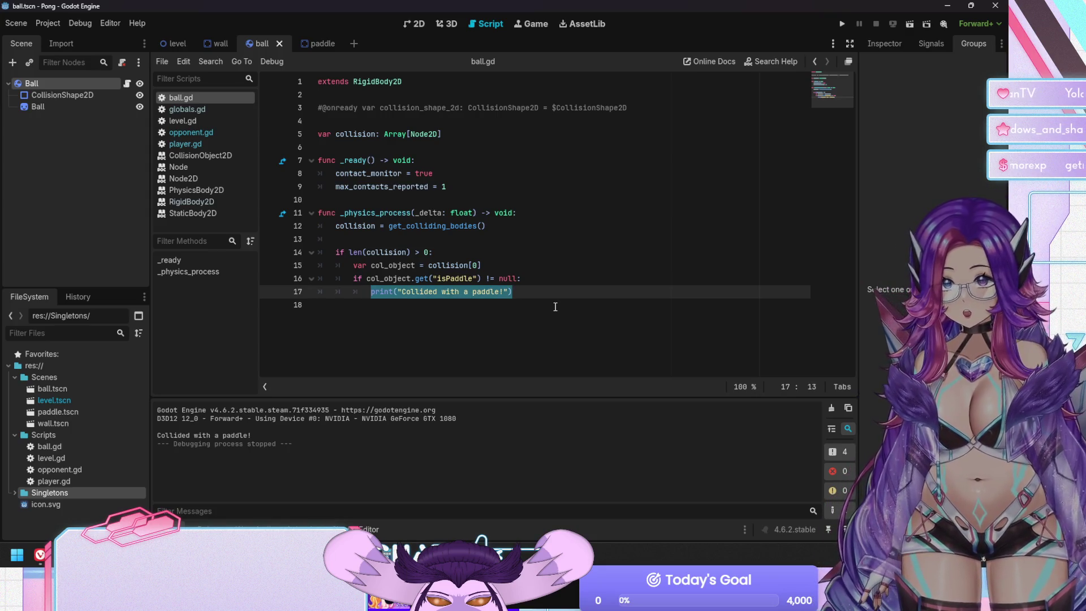
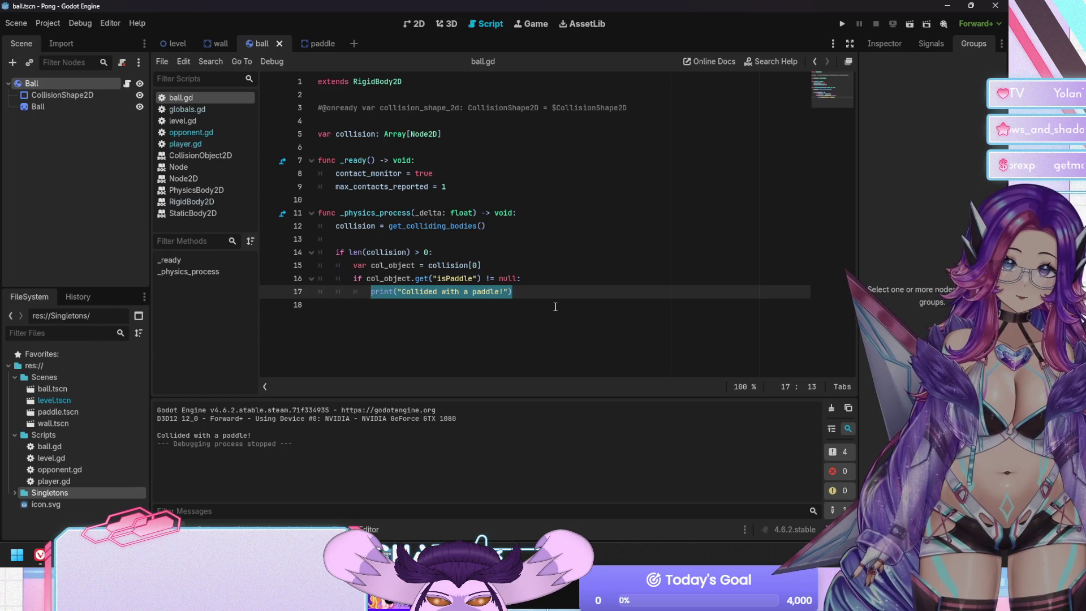
Replace the debug print on line 17 with a 'var collision_offset' declaration.
key(BackSpace)
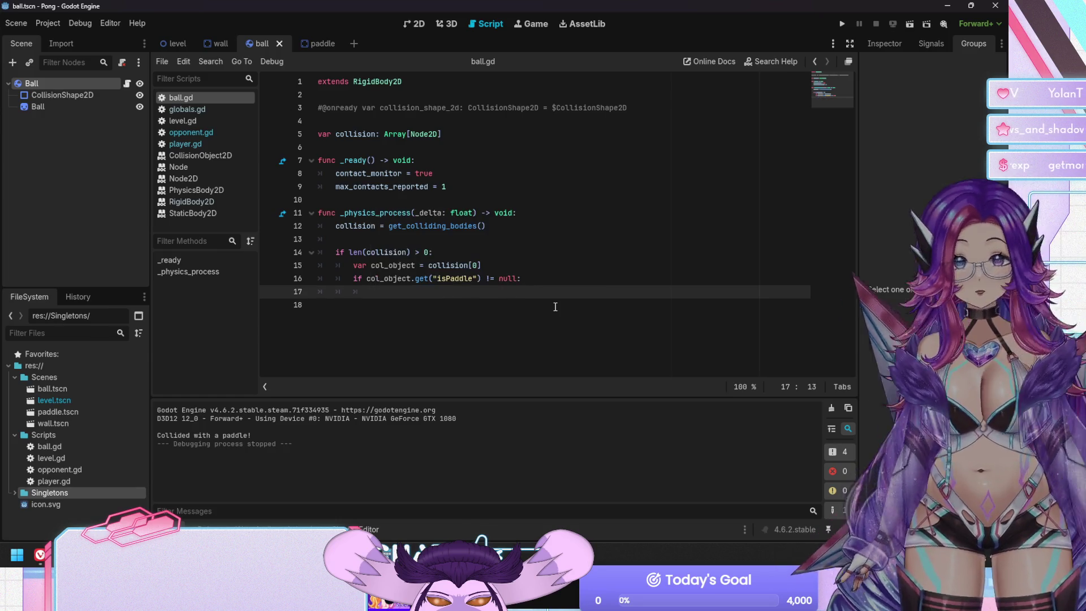
text(pos_v)
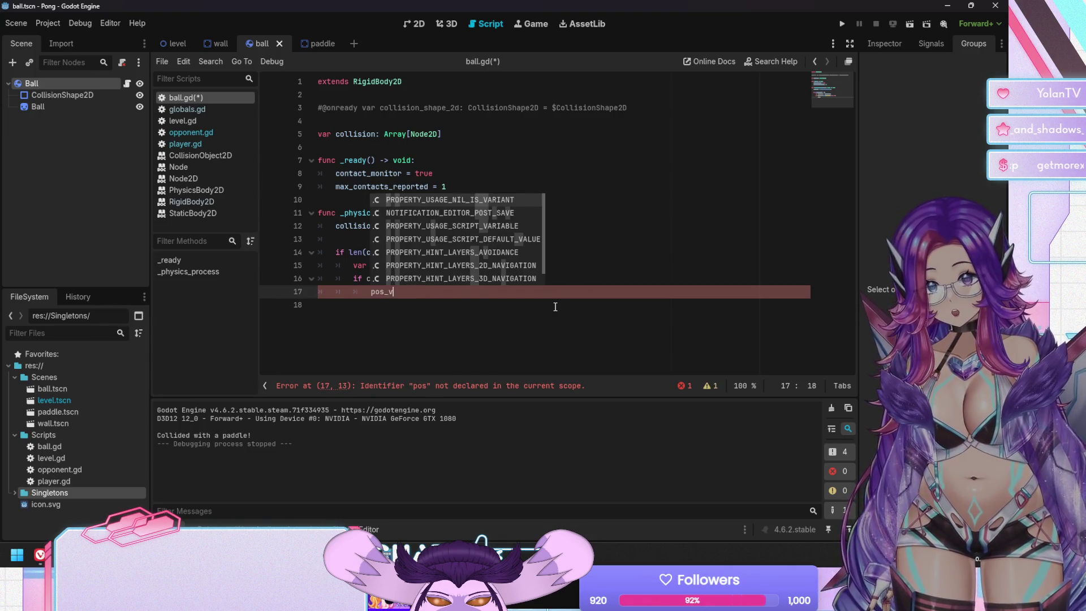
key(BackSpace)
key(BackSpace)
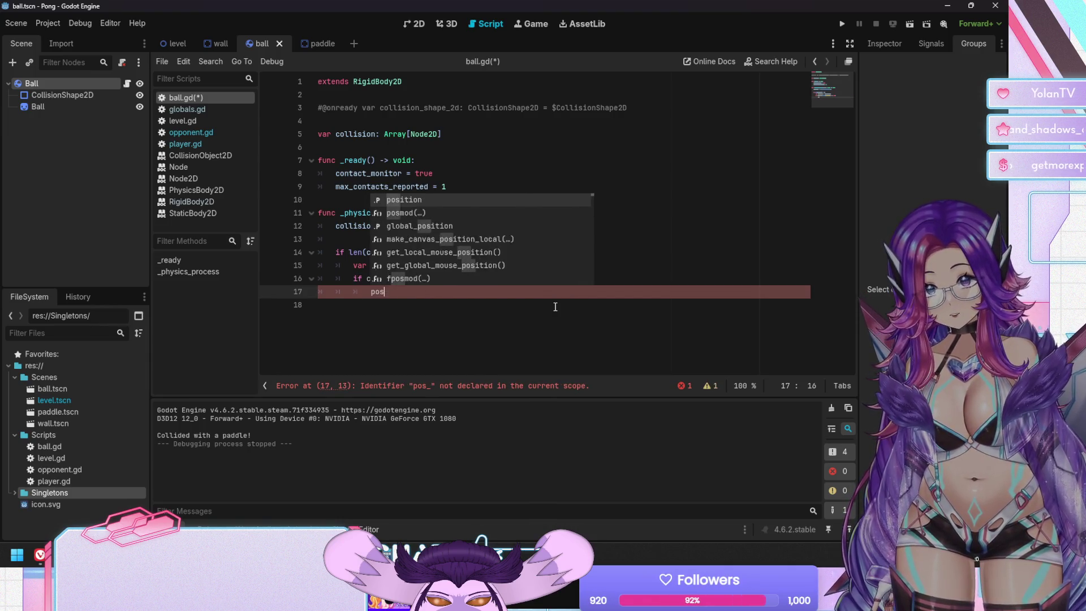
key(BackSpace)
key(BackSpace)
key(BackSpace)
text(collsi)
key(BackSpace)
key(BackSpace)
text(ision_po)
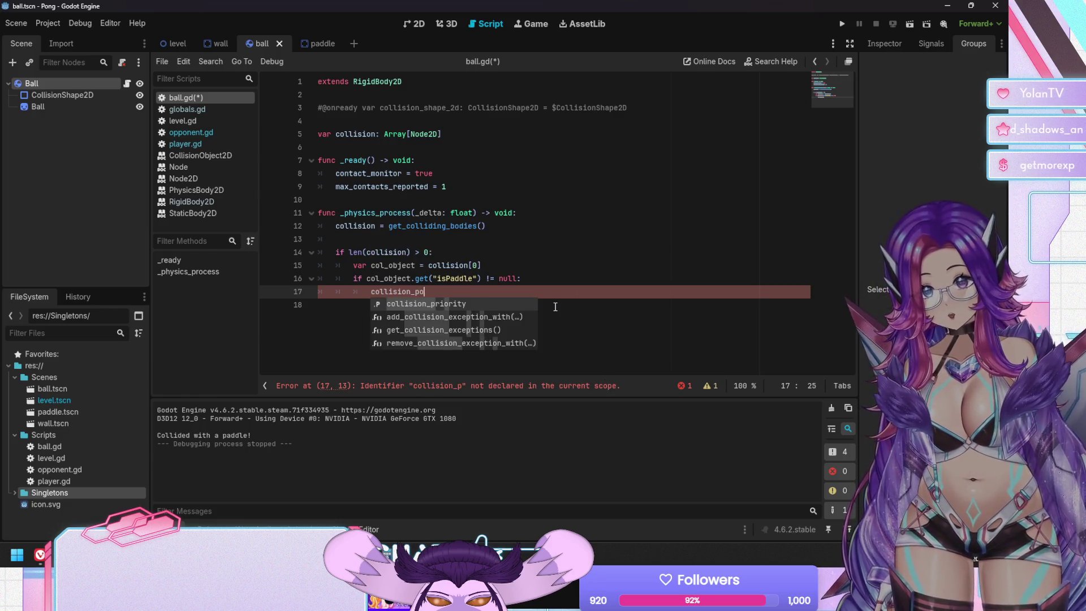
text(sit)
key(BackSpace)
key(BackSpace)
key(BackSpace)
text(_offset =)
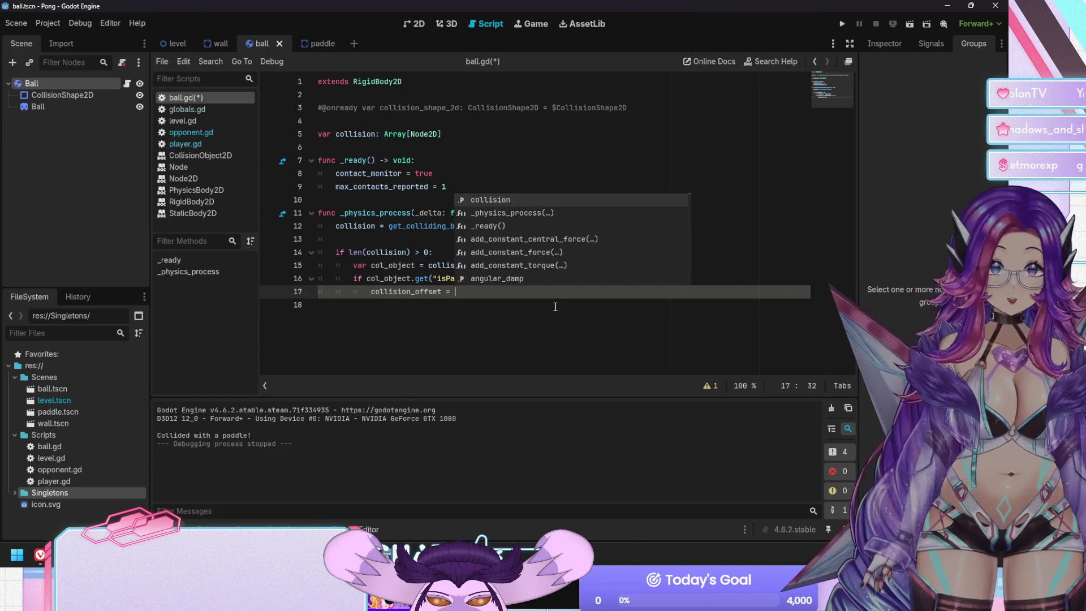
key(Home)
text(var)
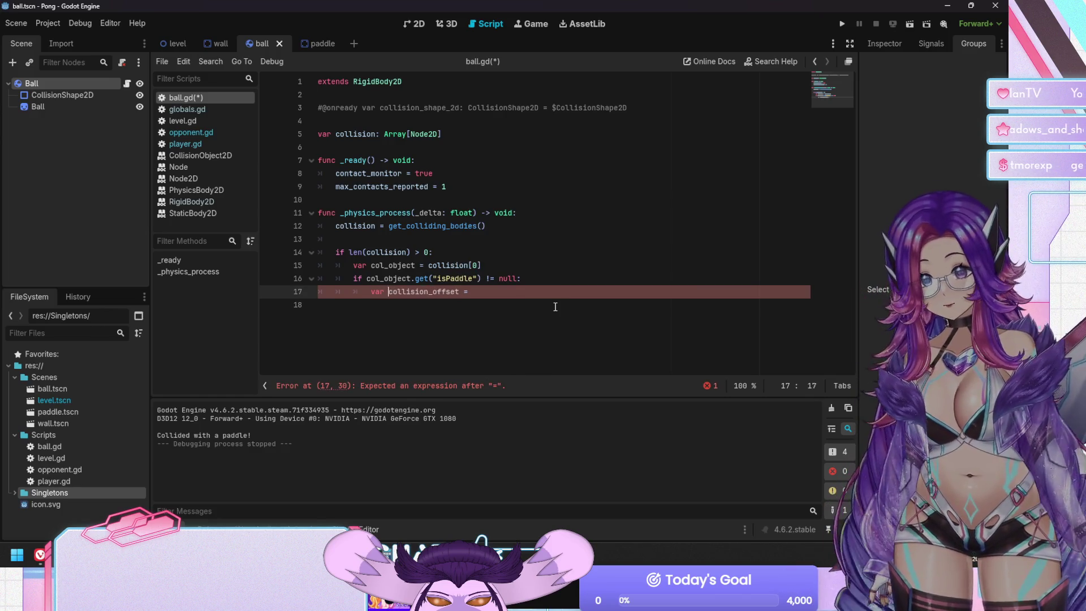
key(End)
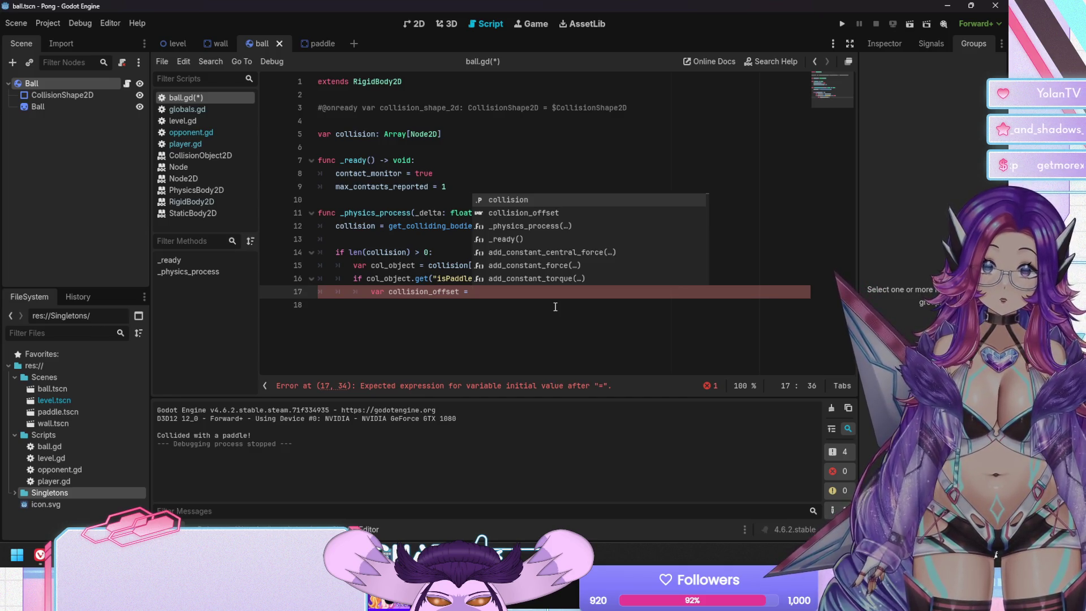
Assign collision_offset = position - col_object.position and begin a 'velocity =' line below.
text(ball)
key(BackSpace)
key(BackSpace)
key(BackSpace)
text(position)
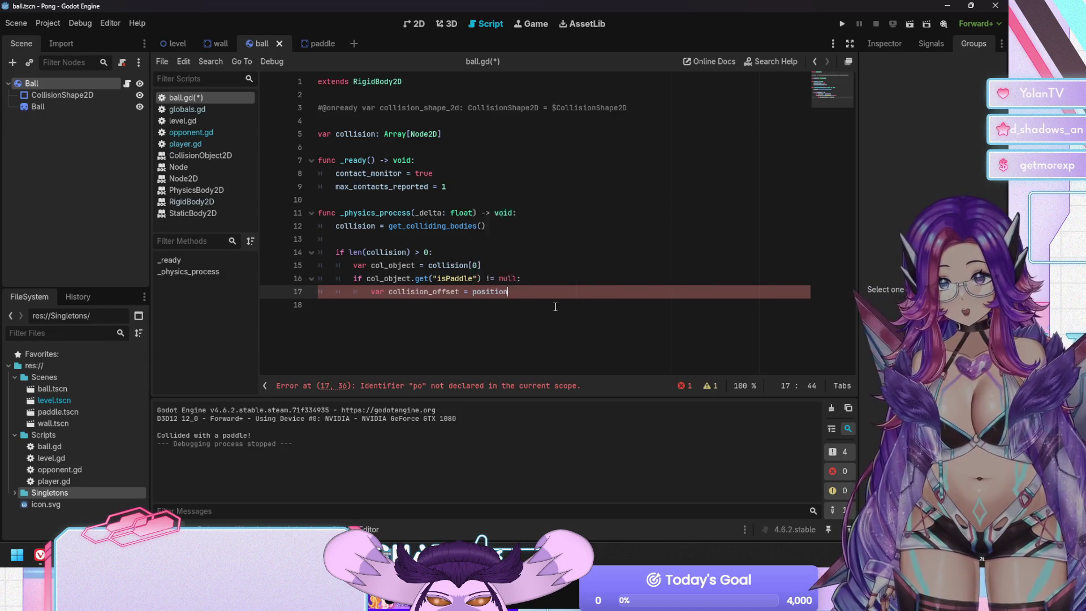
text( - col_object.position)
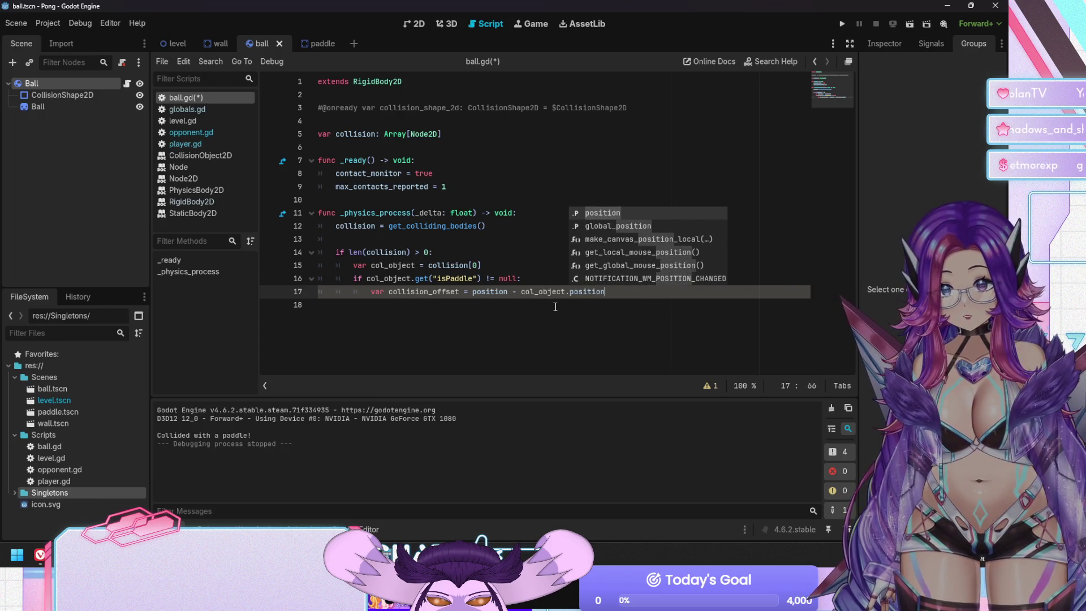
key(Return)
key(Return)
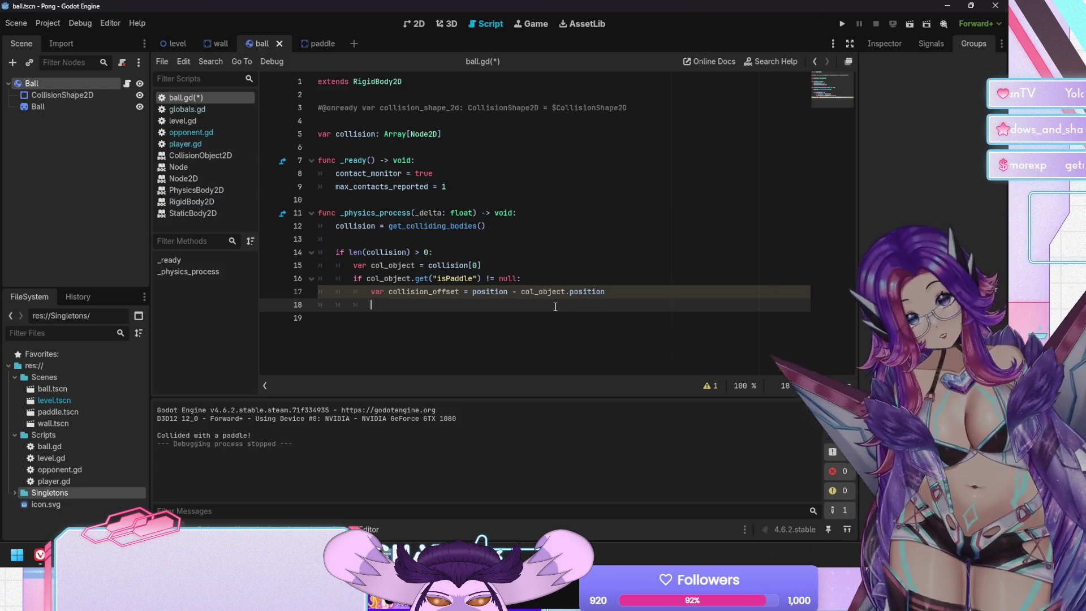
text(velocity =)
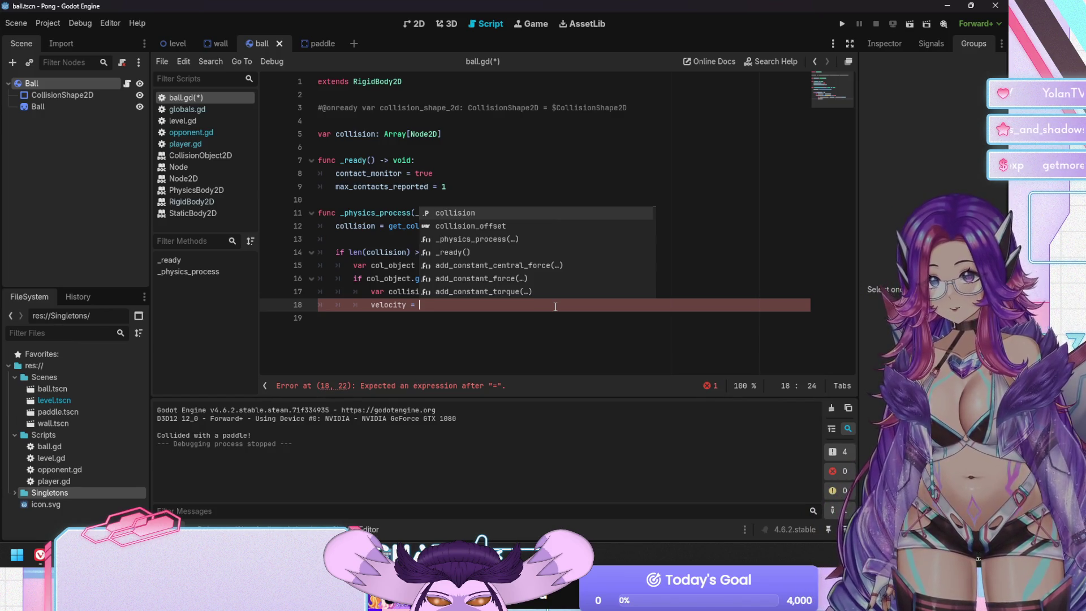
Complete line 18 as 'velocity = linear_velocity * collision_offset.normalized()' and save ball.gd.
key(Escape)
key(Up)
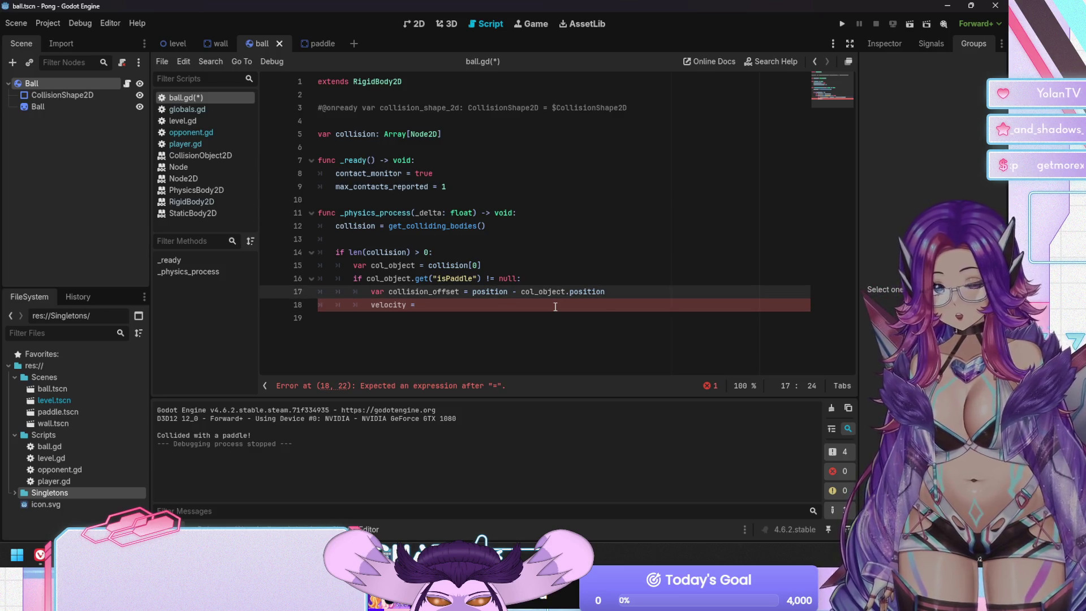
key(Down)
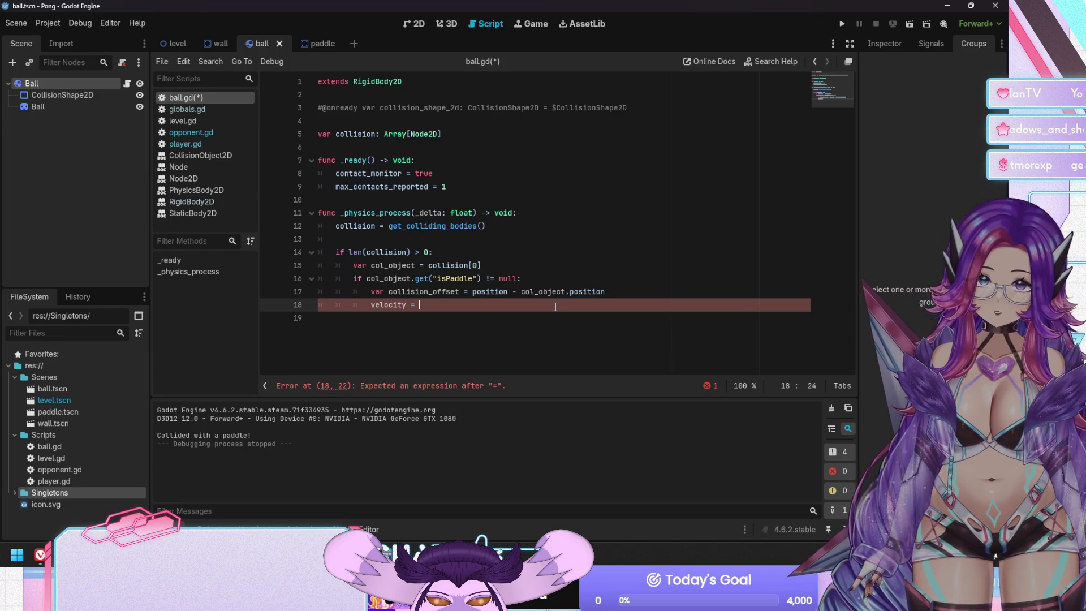
text(lin)
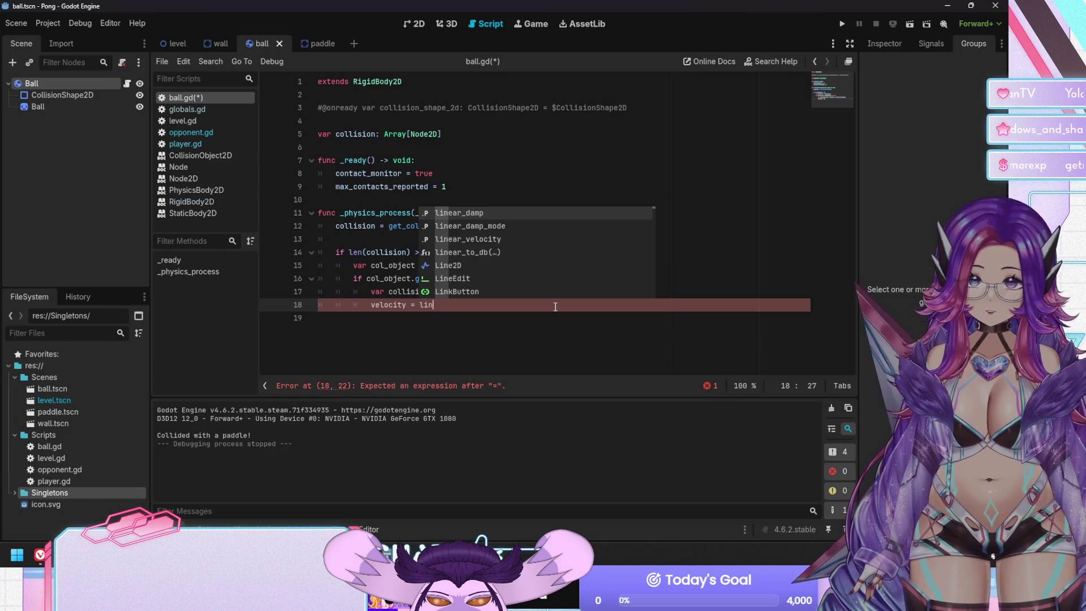
key(Down)
key(Down)
key(Return)
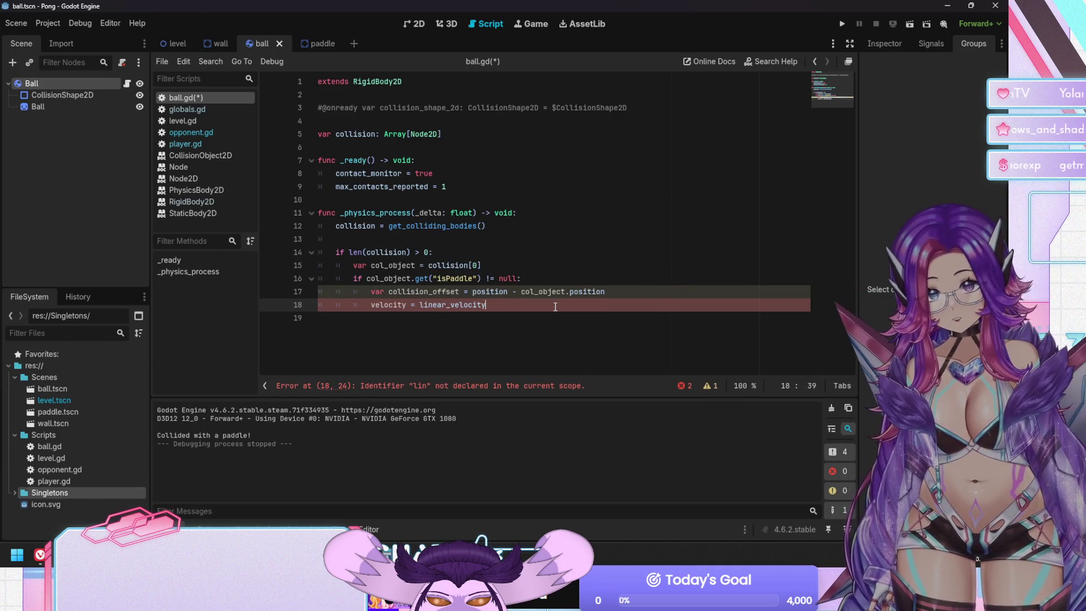
text(*)
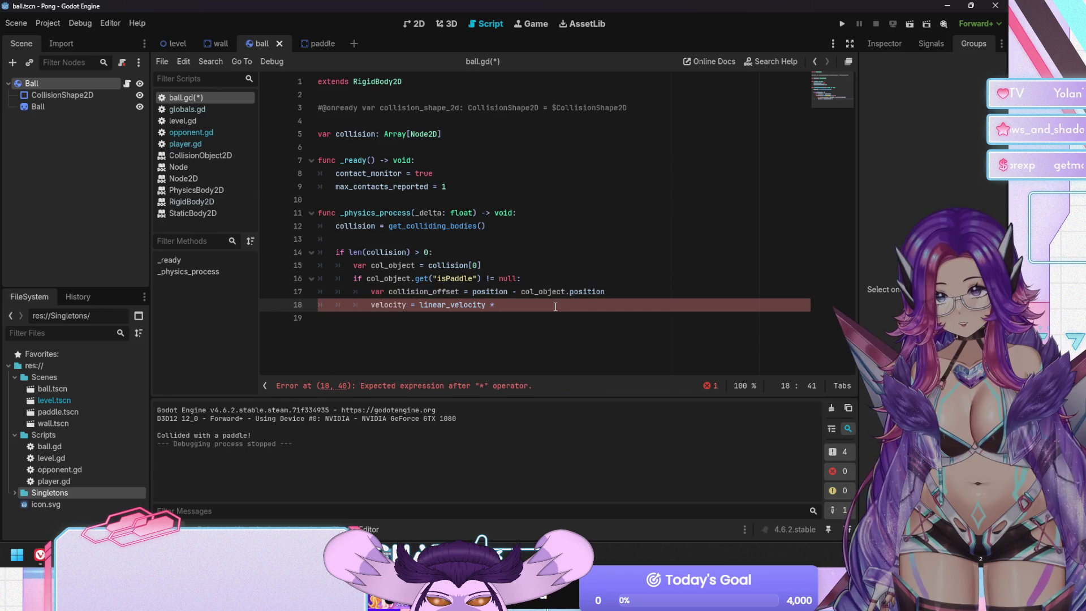
text( coll)
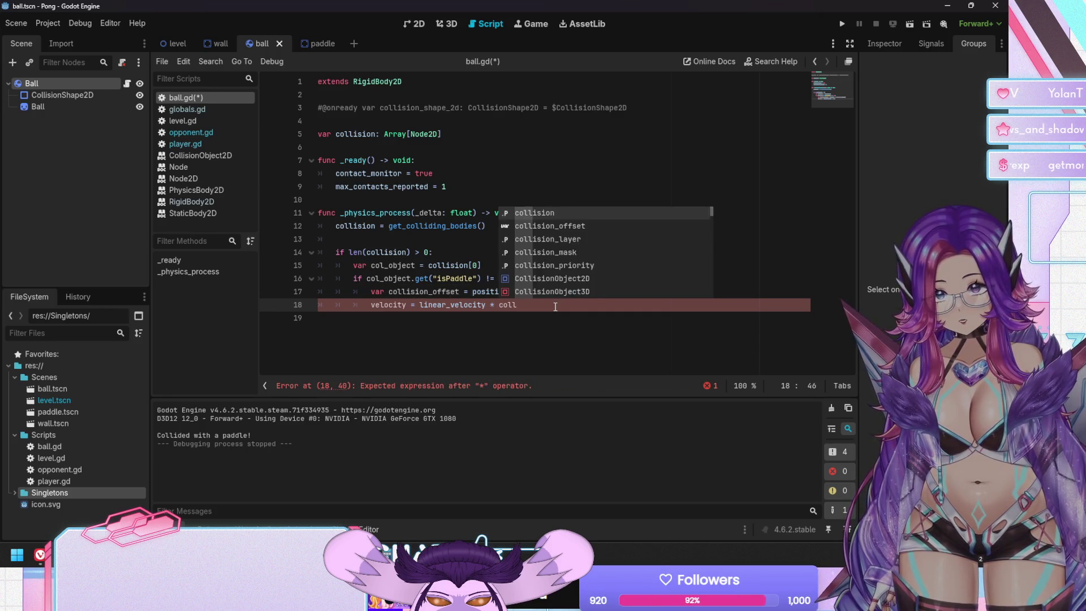
text(ision_of)
key(Return)
text(.norm)
key(Return)
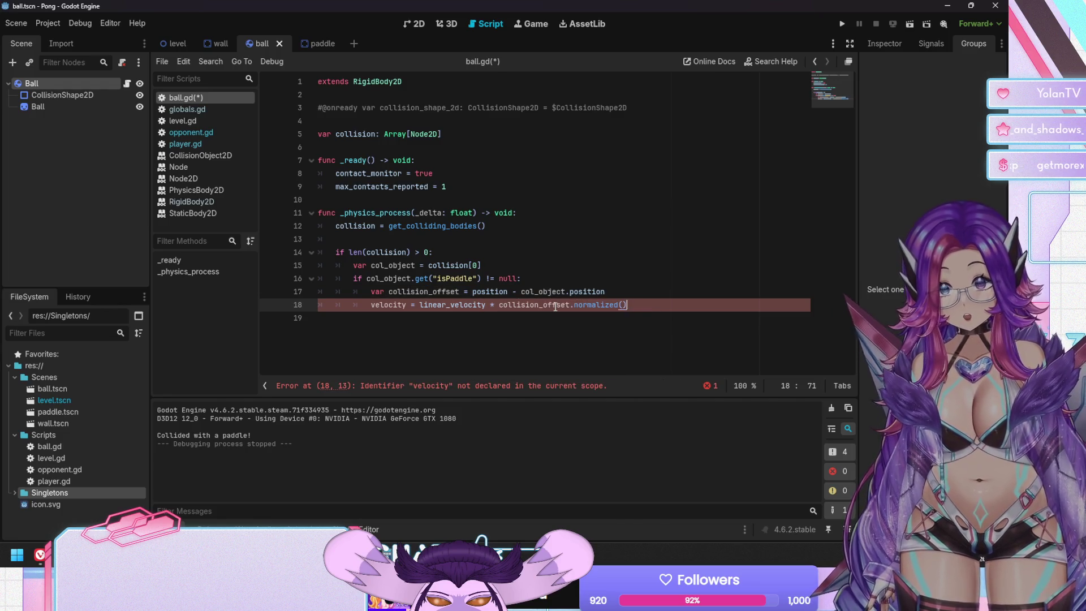
key(ctrl+s)
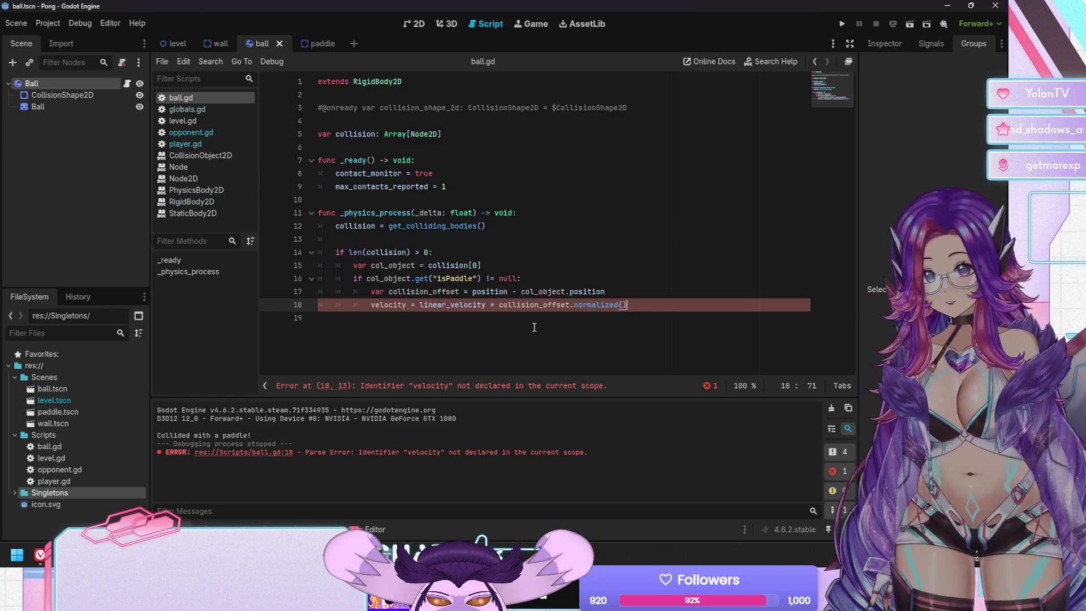
Correct the assignment target to linear_velocity, save the script, and run the game.
mouse_move(532, 302)
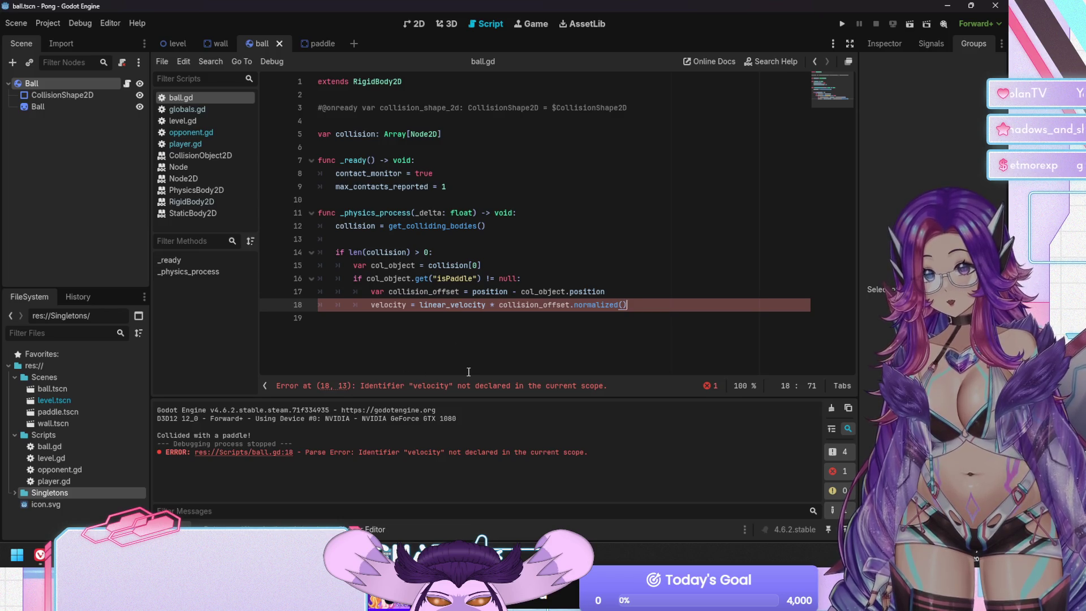
click(376, 305)
text(linear_)
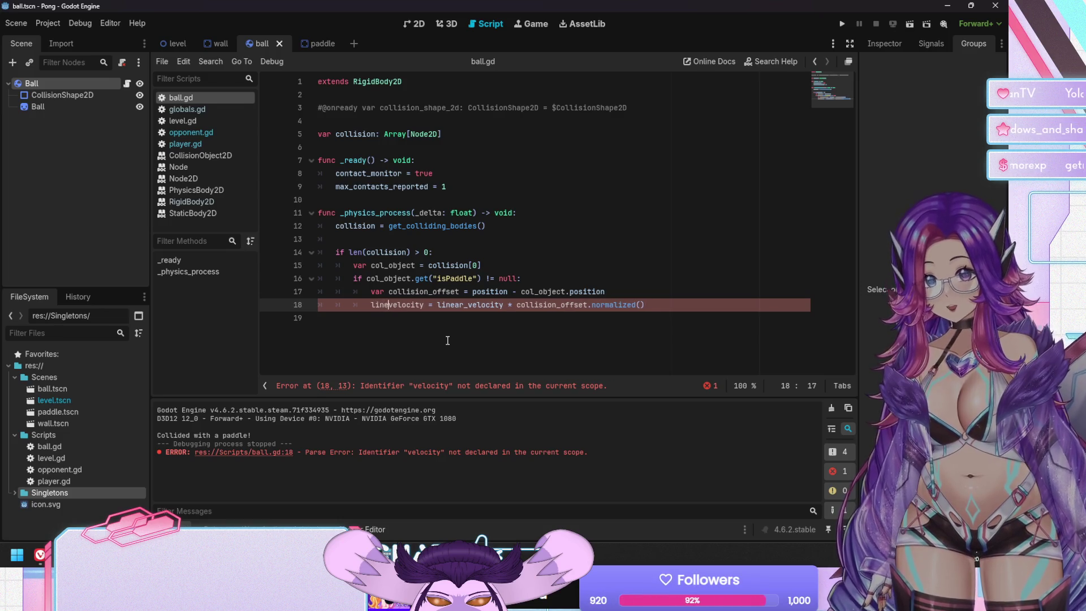
key(ctrl+s)
key(Right)
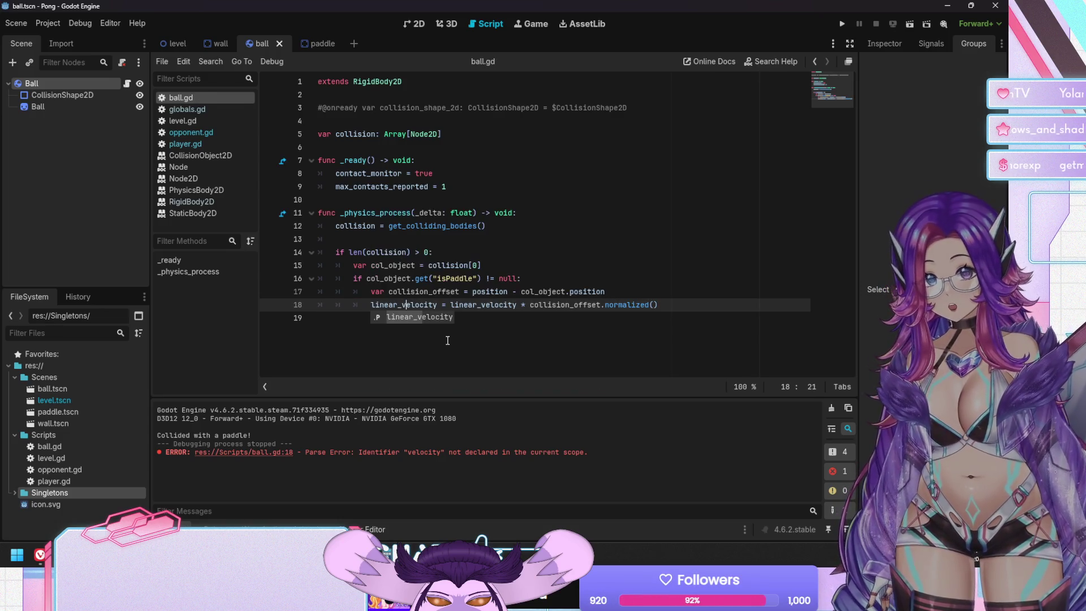
key(F5)
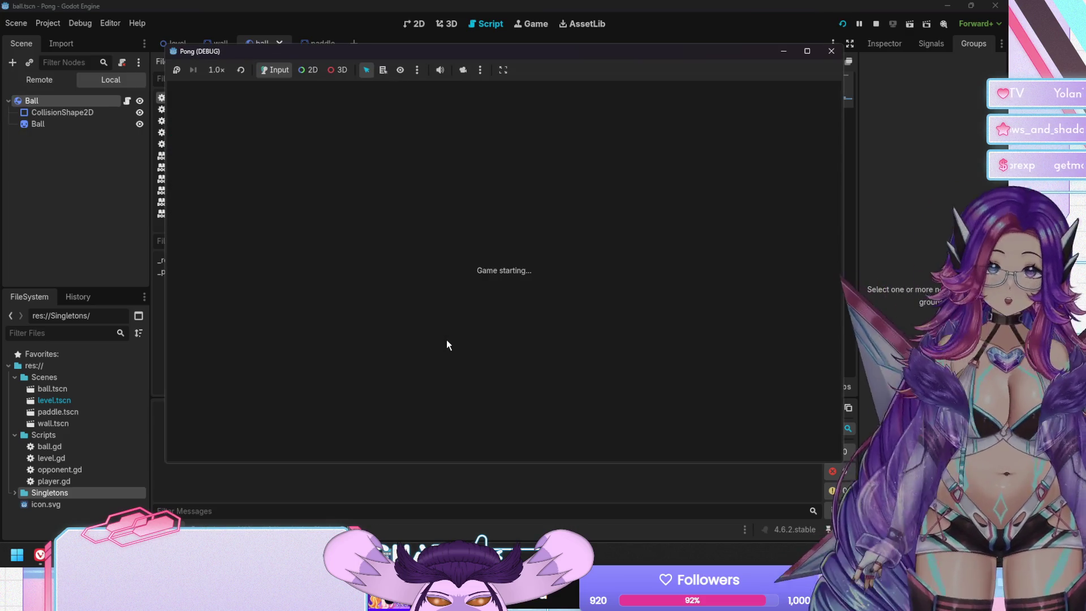
Move the player paddle up and down to test bounces, stop the game, and open the paddle scene.
key(Down)
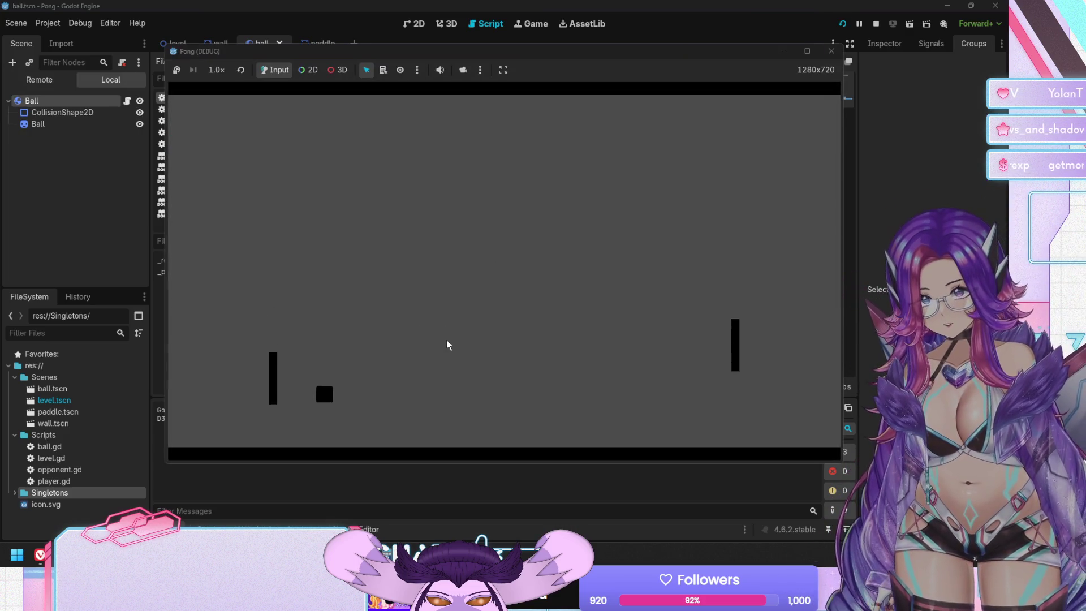
key(Up)
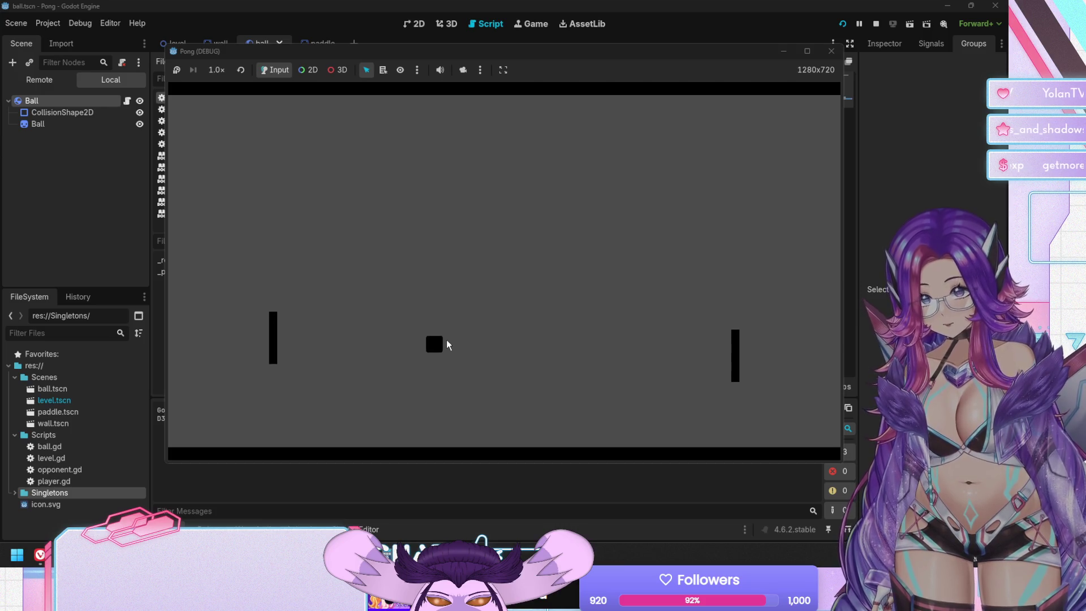
key(Up)
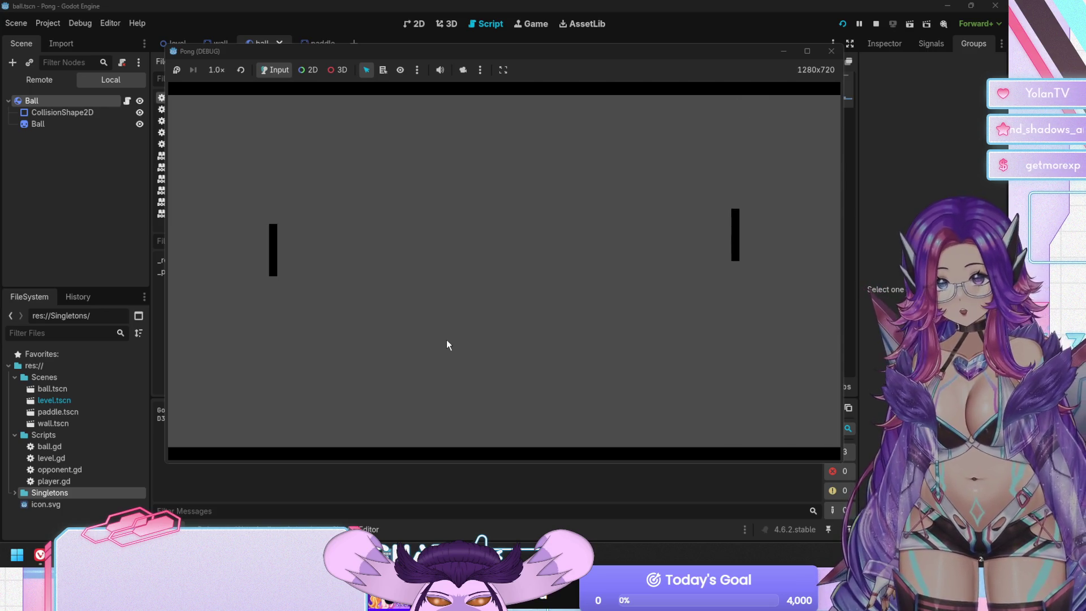
key(F8)
click(306, 43)
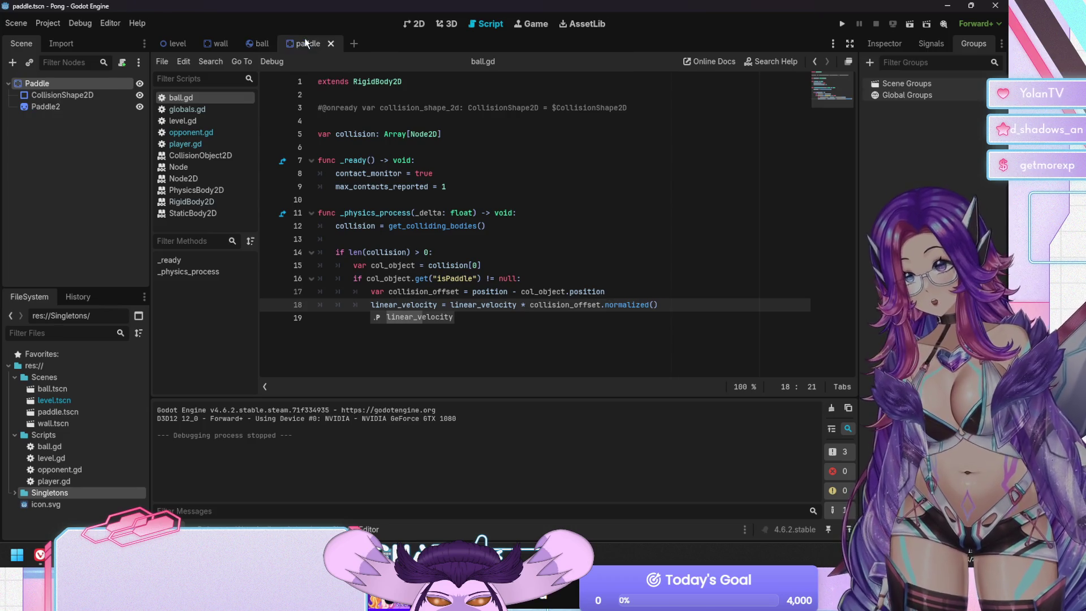
Remove the '/ 2' speed halving on lines 15 and 17 of opponent.gd and save.
click(195, 143)
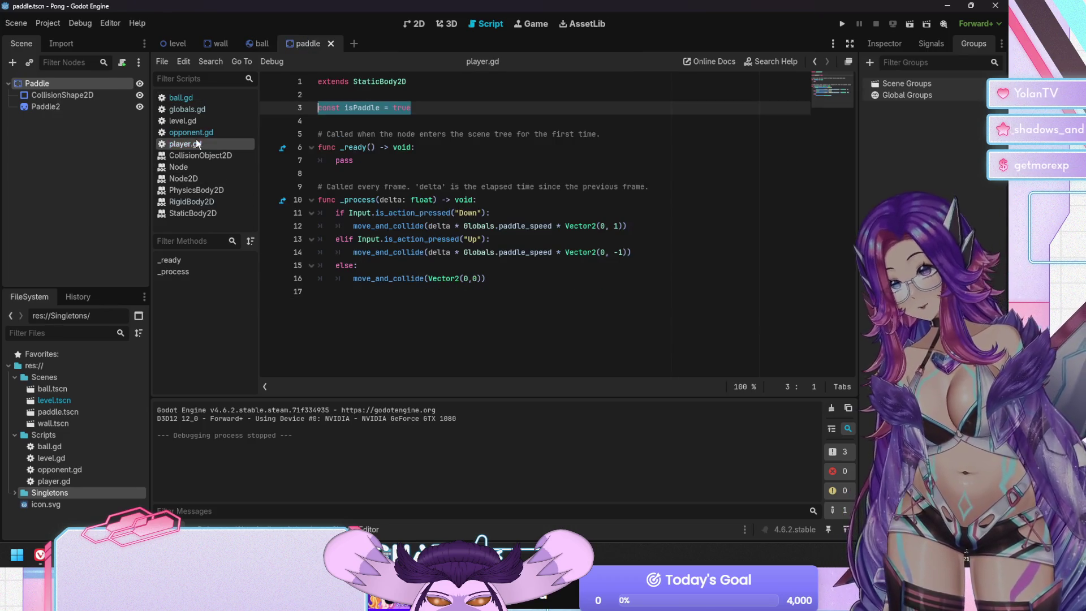
click(198, 132)
click(553, 265)
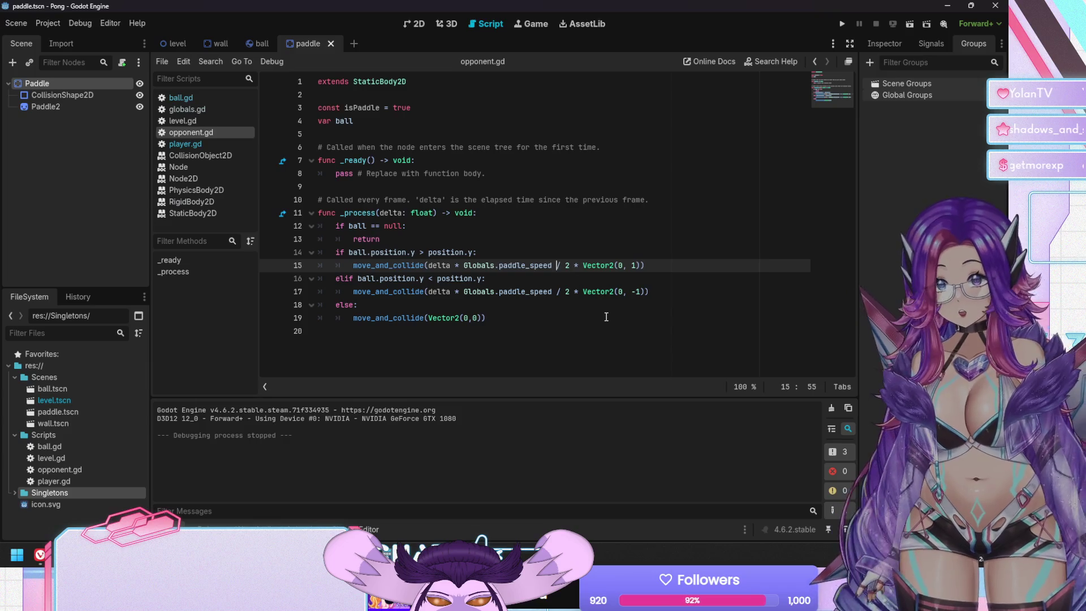
key(Delete)
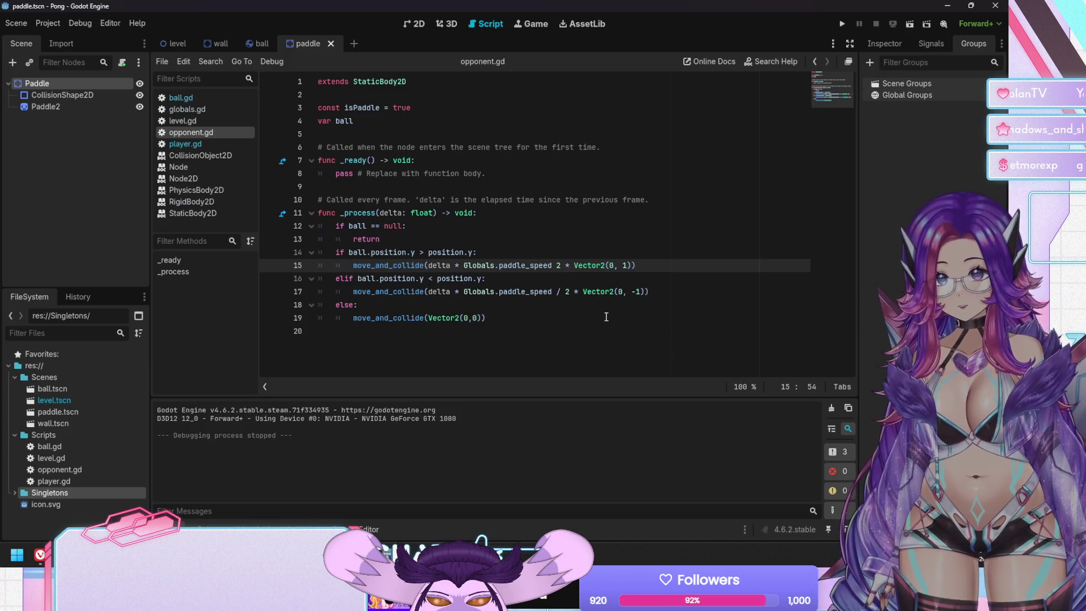
key(Delete)
key(Delete)
key(Down)
key(Down)
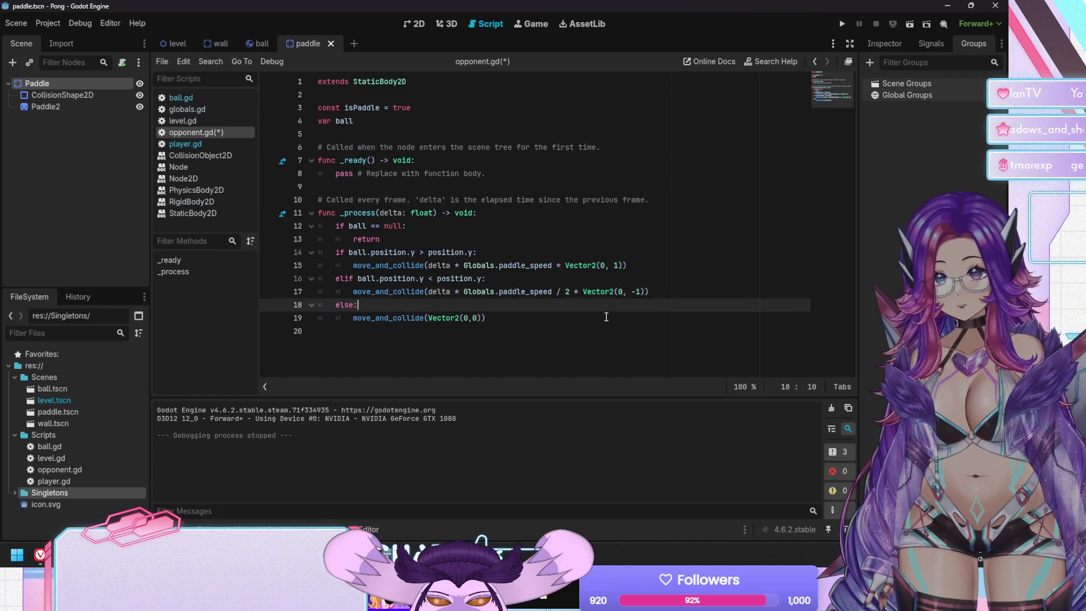
key(Delete)
key(Delete)
key(Delete)
key(ctrl+s)
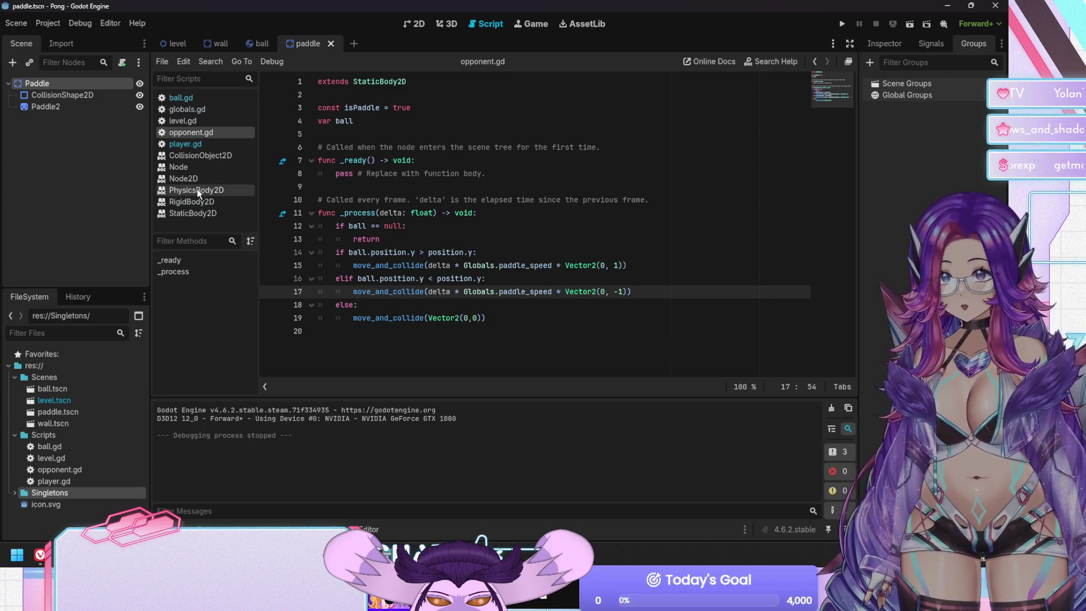
In globals.gd set paddle_speed to 150 and ball_speed to 400, then run the game.
click(204, 110)
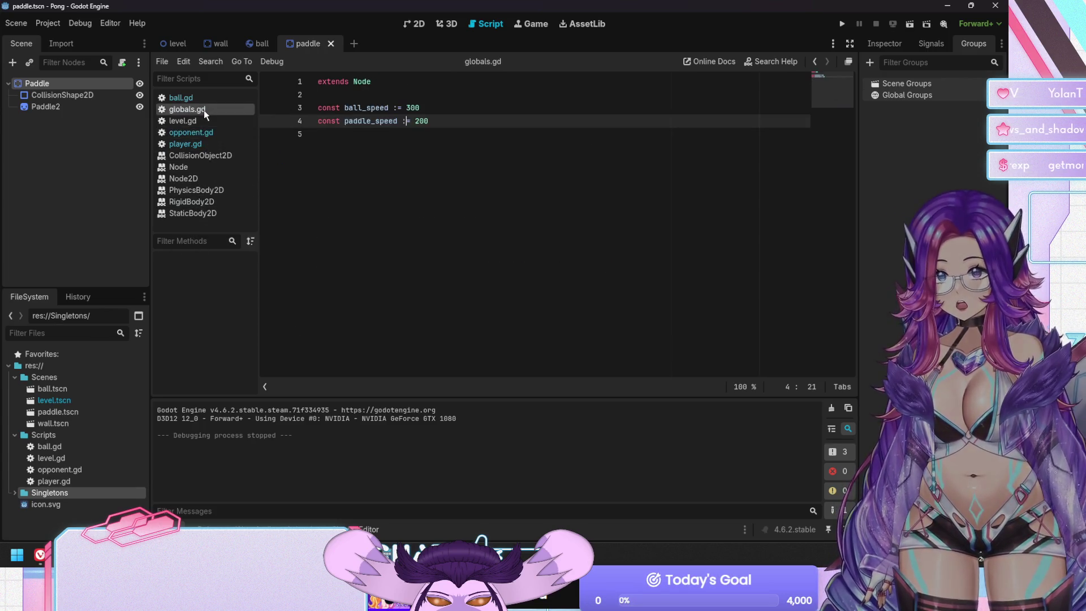
key(shift+Right)
key(shift+Right)
text(15)
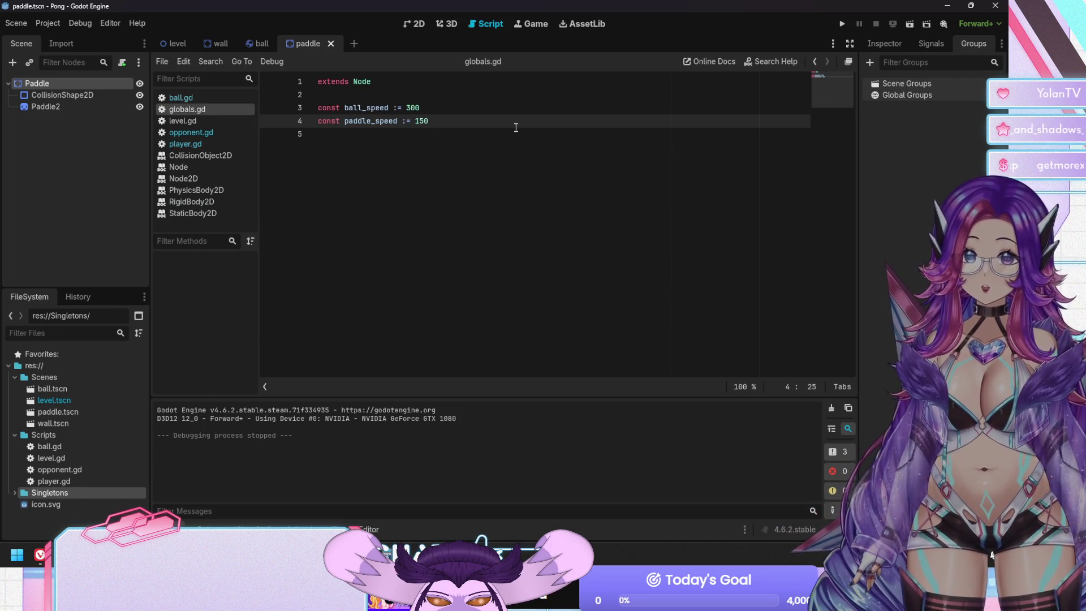
key(Home)
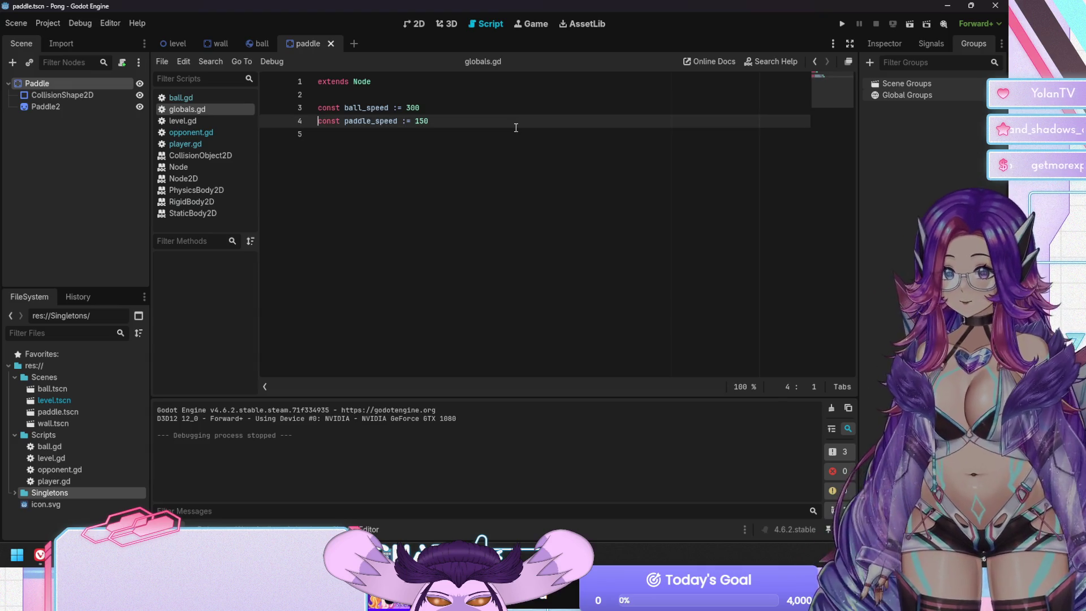
key(Up)
key(Down)
key(End)
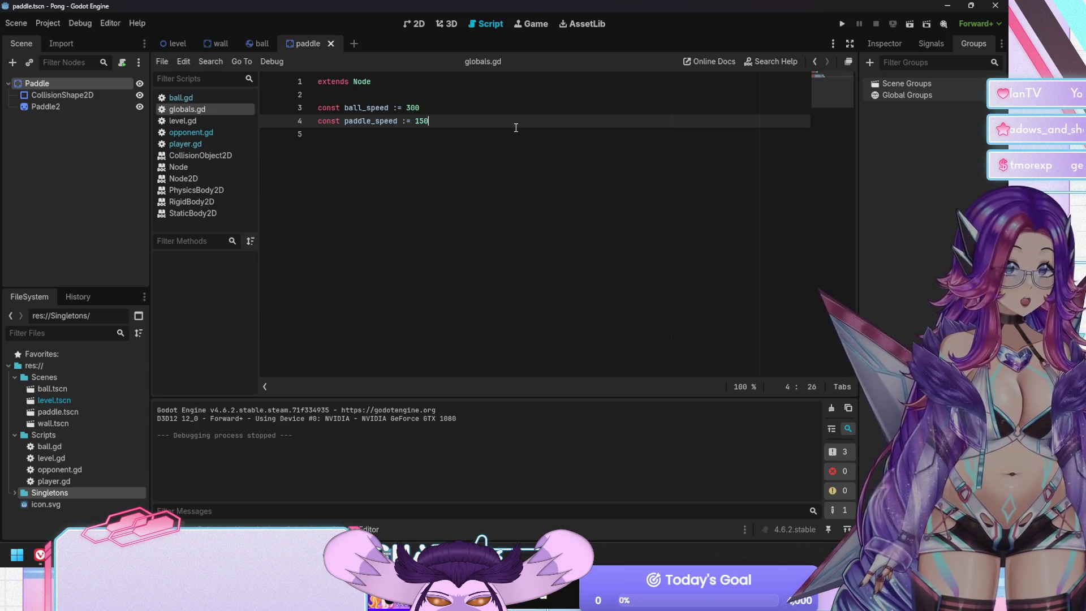
key(Up)
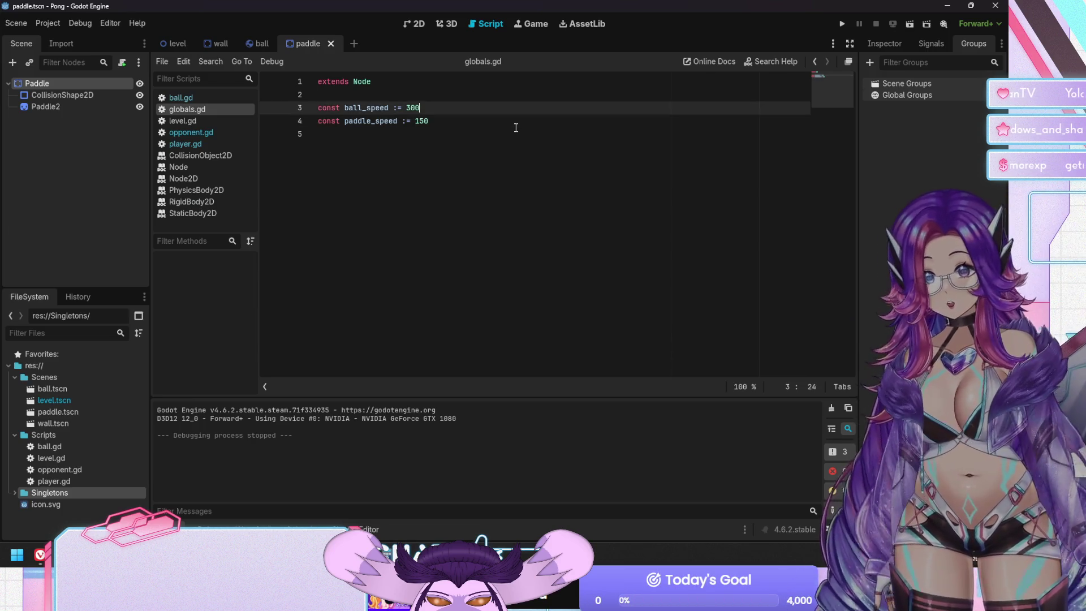
key(Left)
key(shift+Left)
text(4)
key(F5)
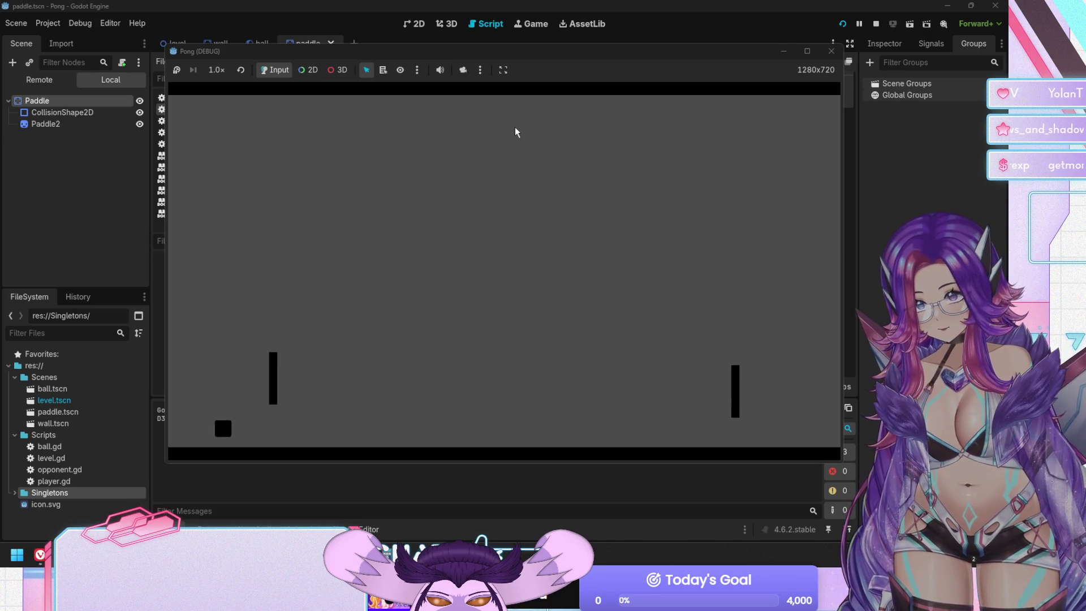
Stop the game, change paddle_speed in globals.gd from 150 to 200, and relaunch.
key(F8)
key(Down)
key(Right)
key(Right)
text(2)
key(Delete)
text(0)
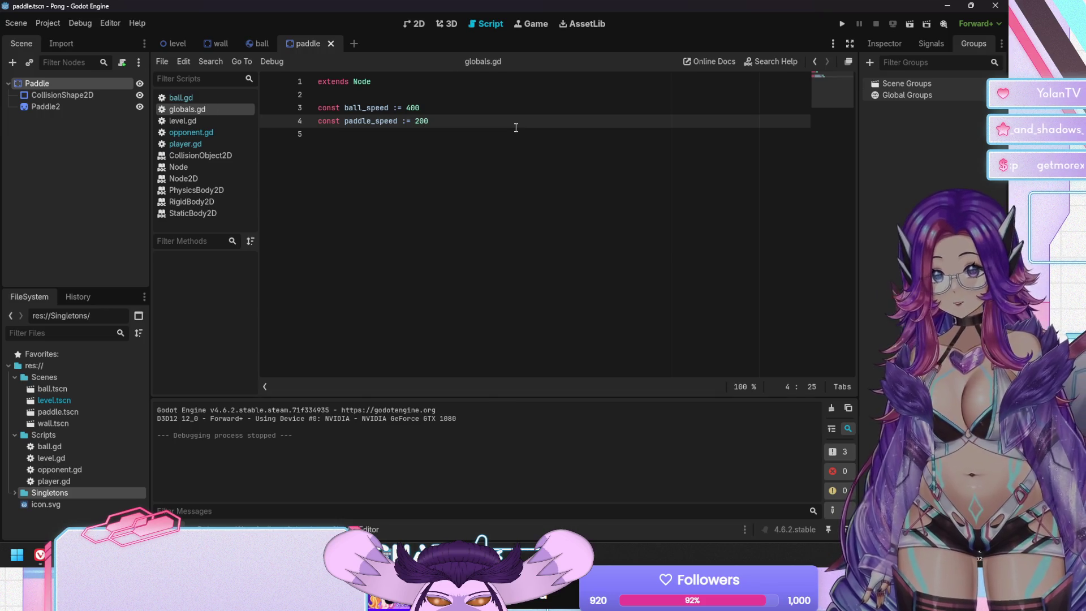
key(F5)
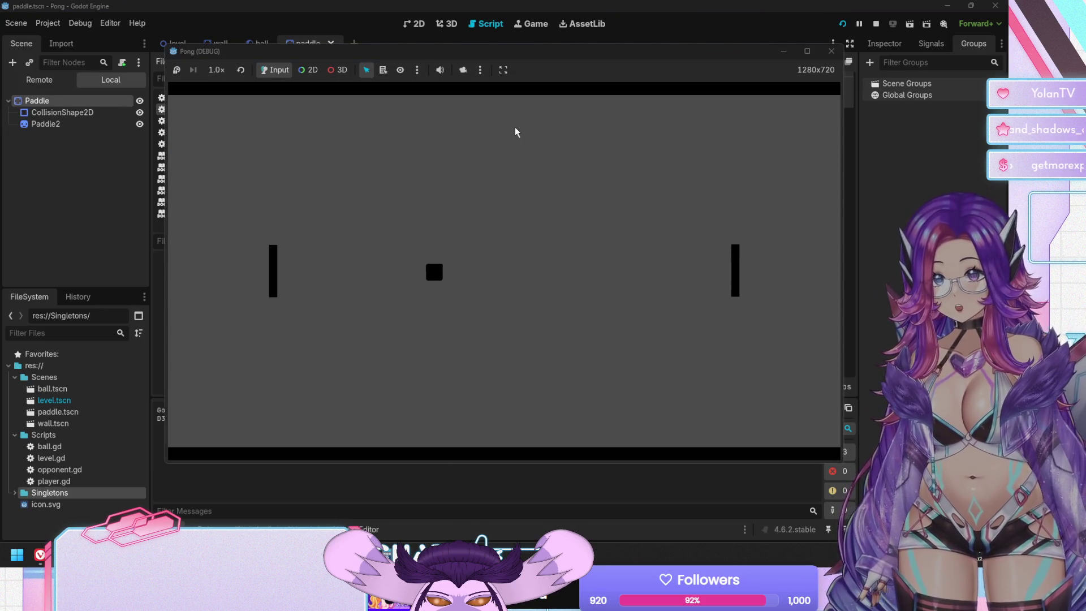
Move the left paddle up and down to test, then stop the game and bring up ball.gd.
key(Up)
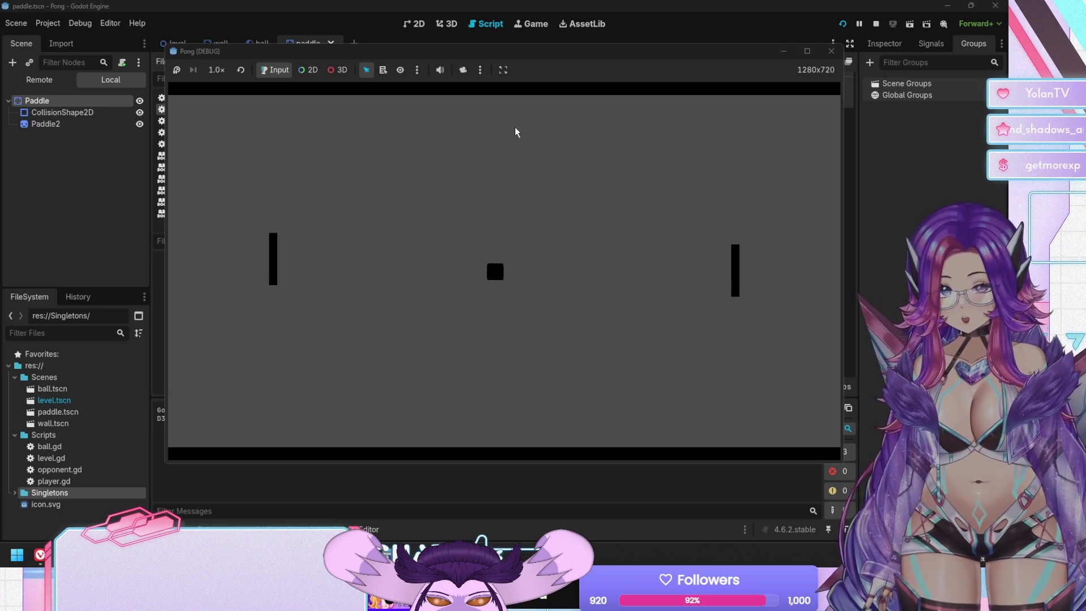
key(Down)
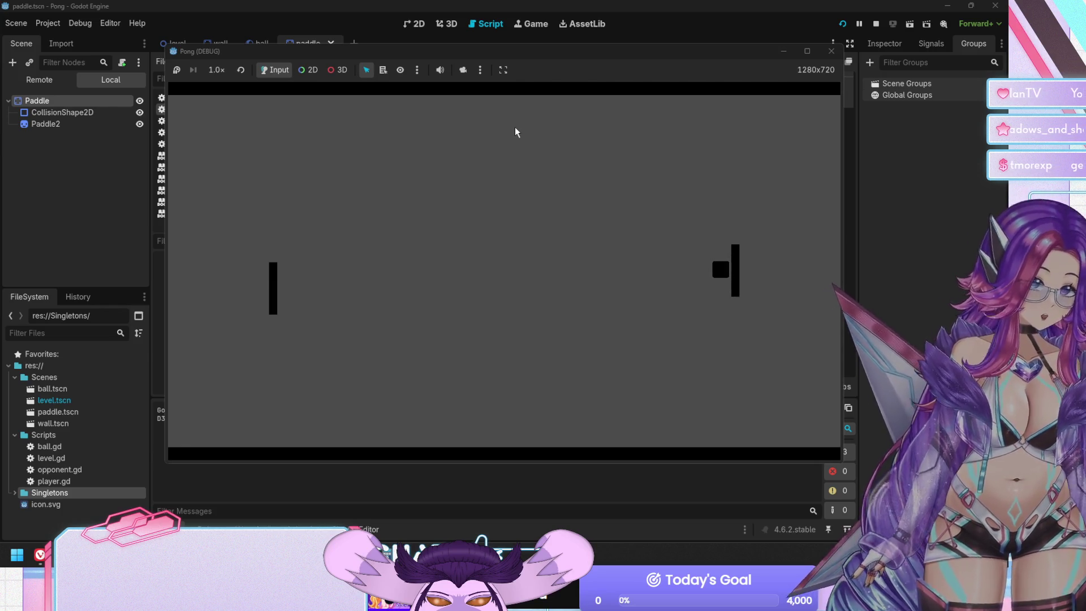
key(F8)
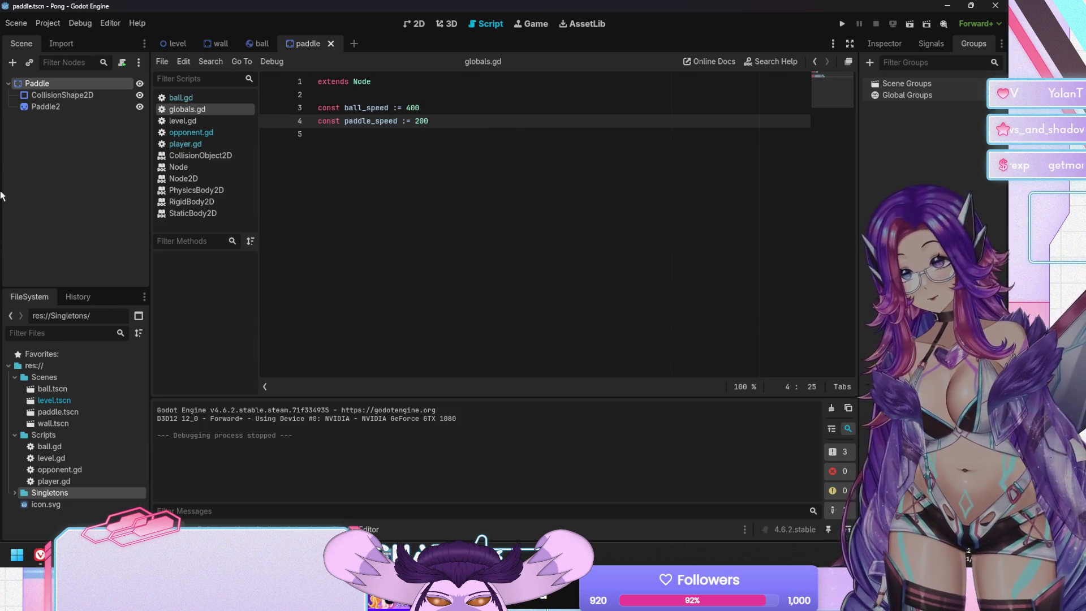
click(217, 100)
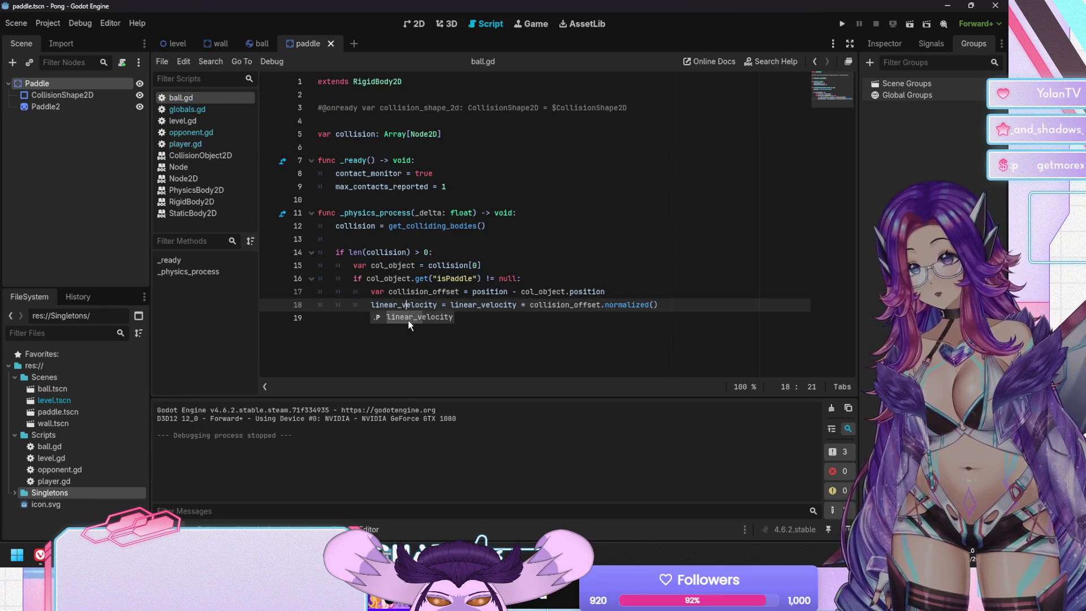
Append .abs() after normalized() on line 18 of ball.gd, save, and run the game.
click(408, 320)
click(681, 302)
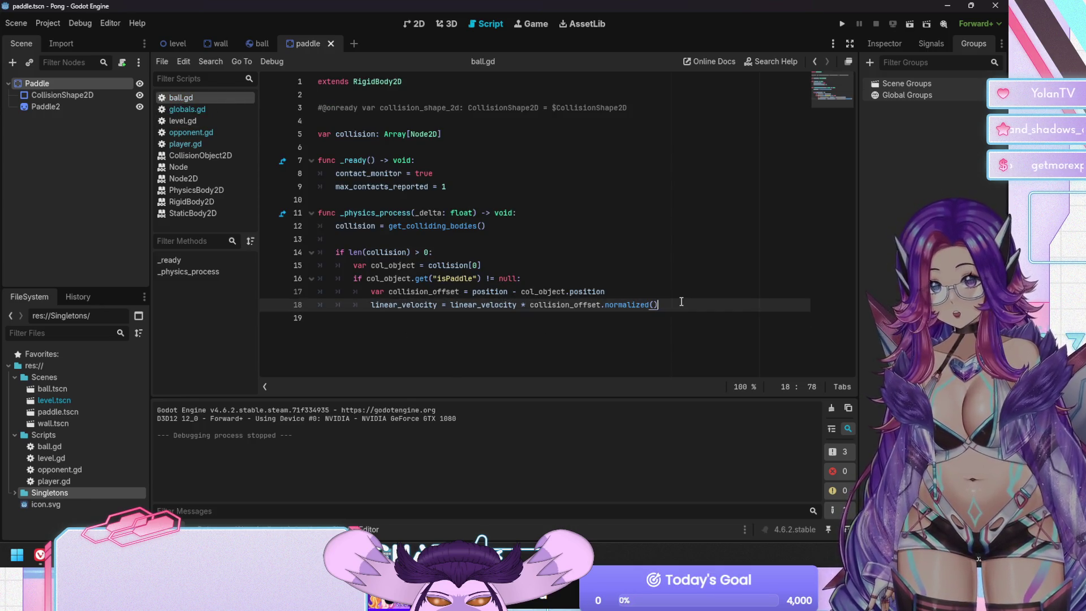
click(611, 293)
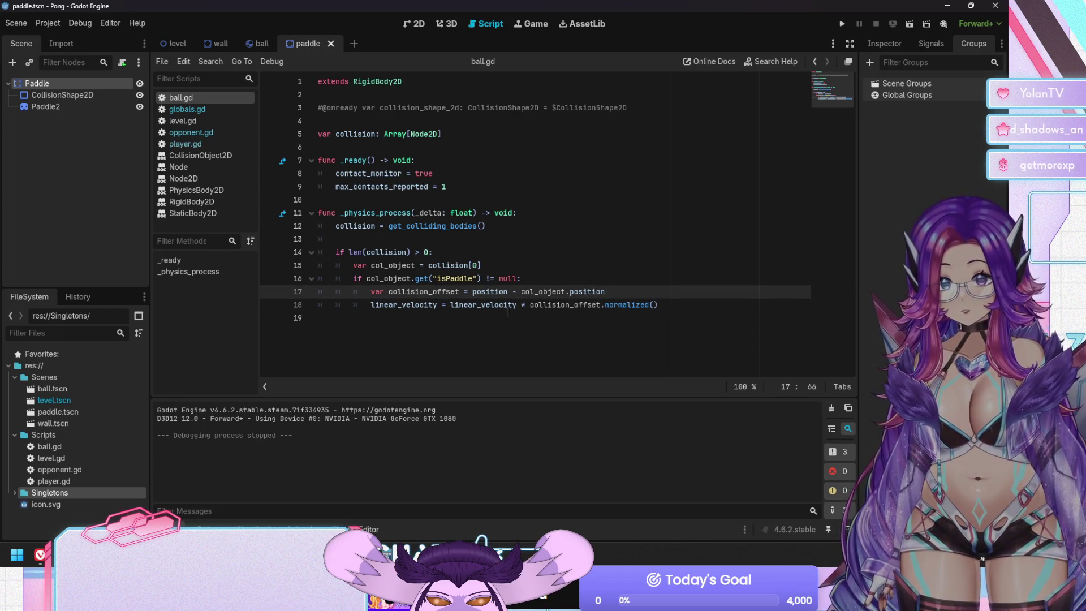
click(524, 304)
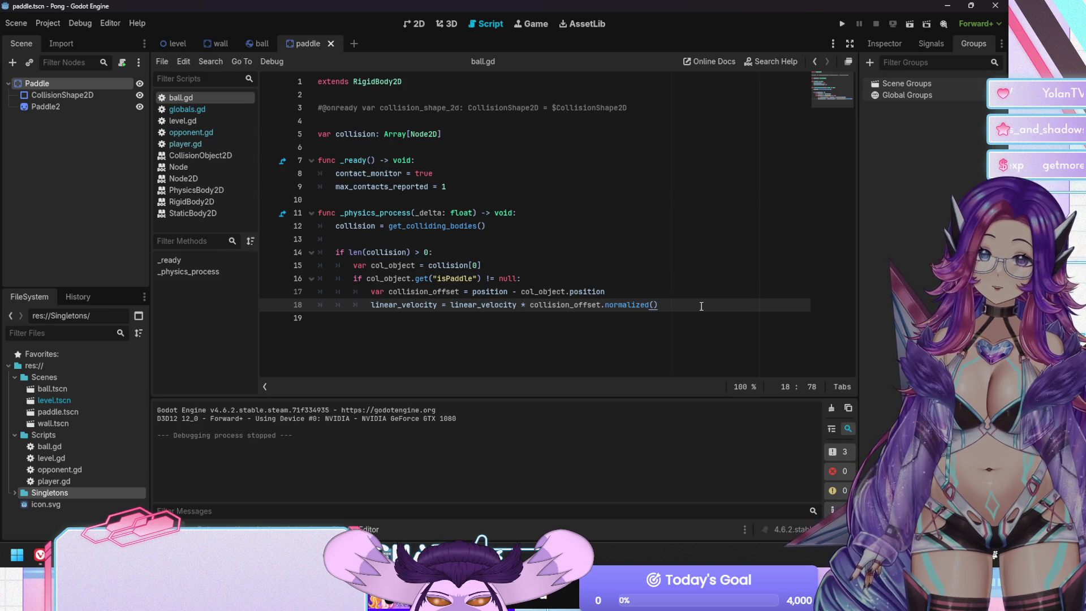
text(.a)
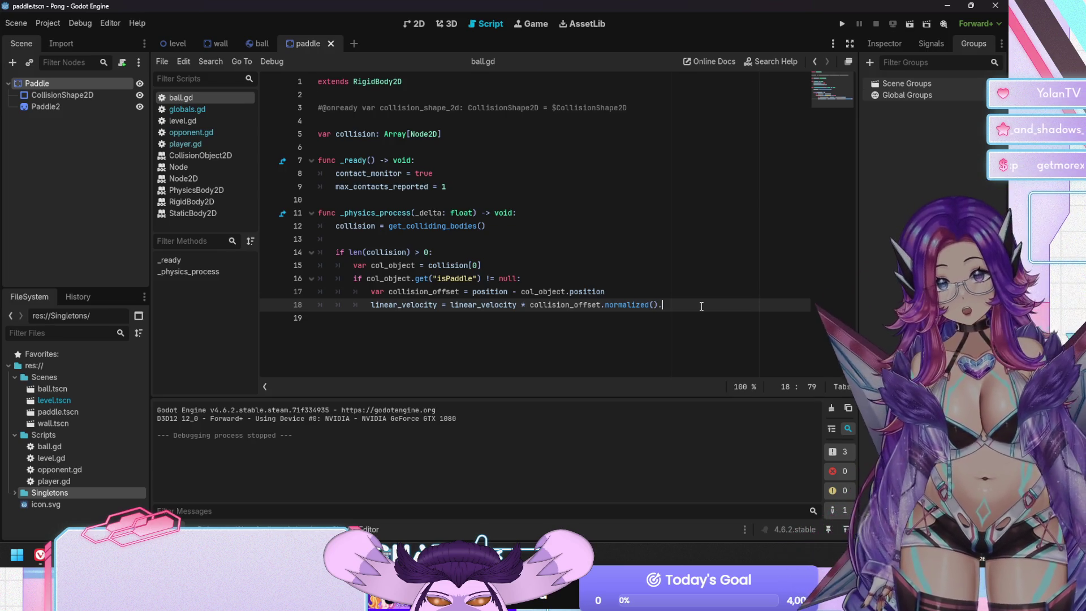
key(Return)
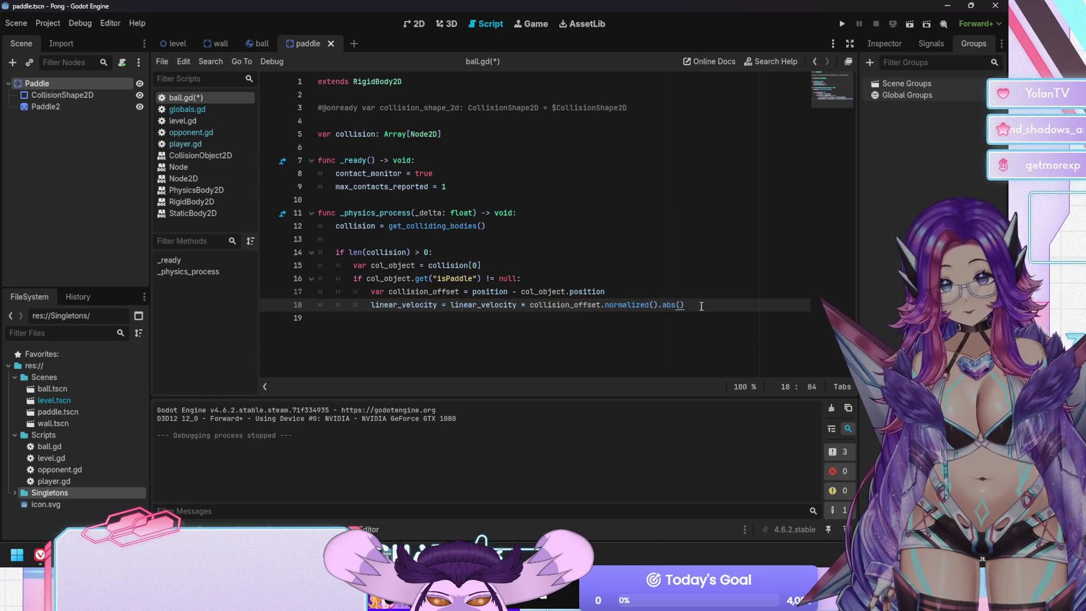
key(ctrl+s)
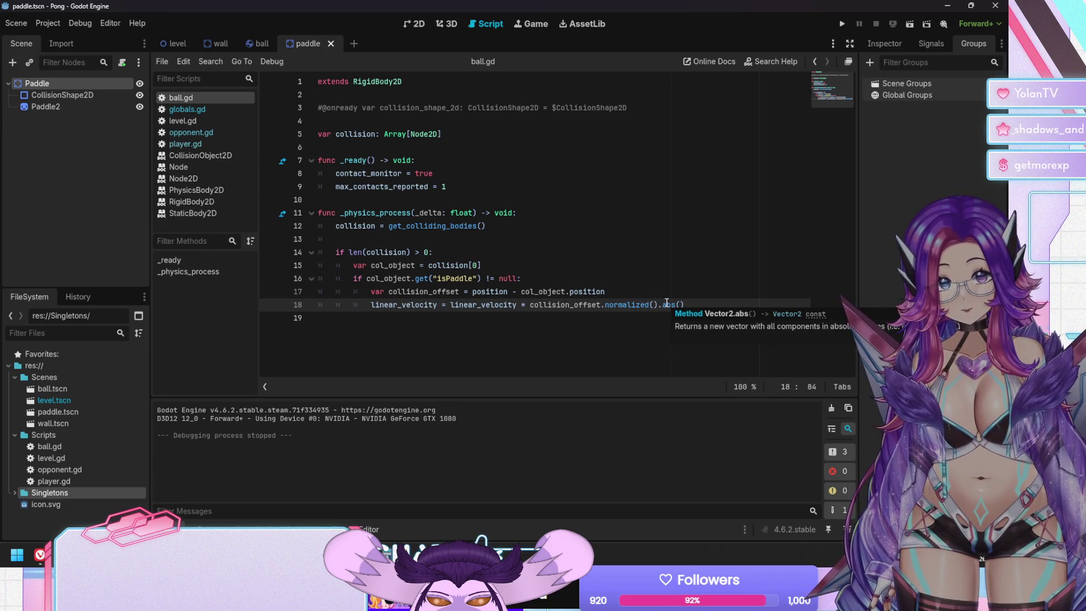
click(606, 341)
key(F5)
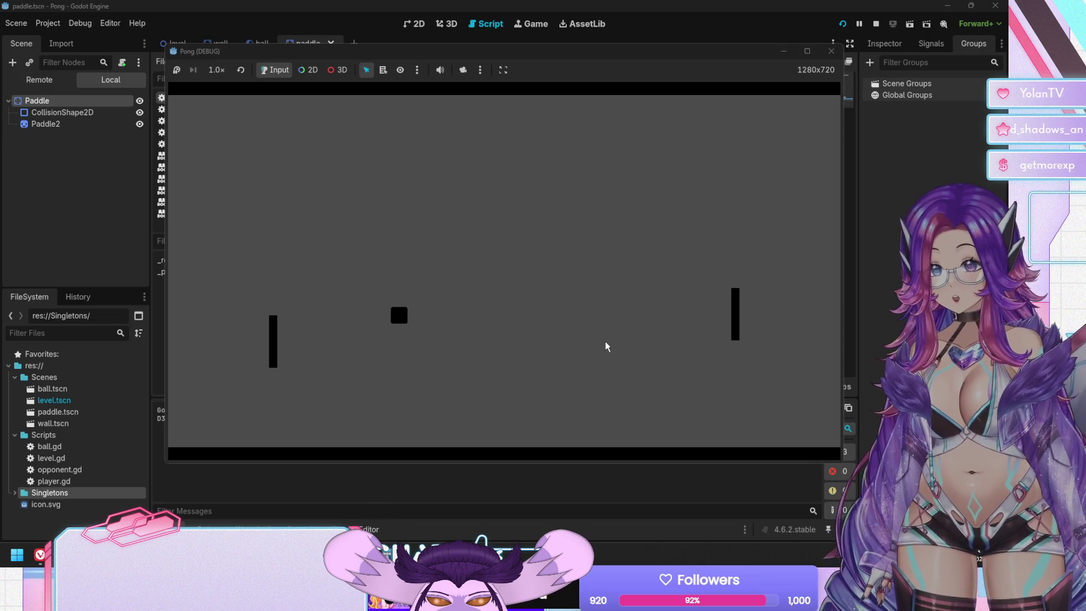
Stop the game and open the RigidBody2D class reference from linear_velocity's documentation.
key(F8)
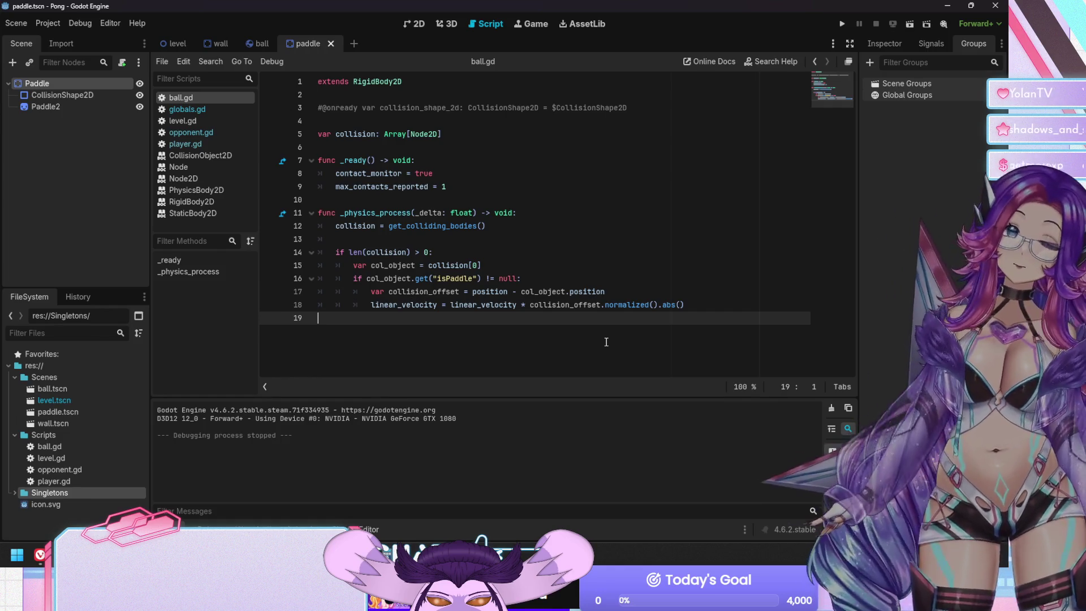
mouse_move(477, 308)
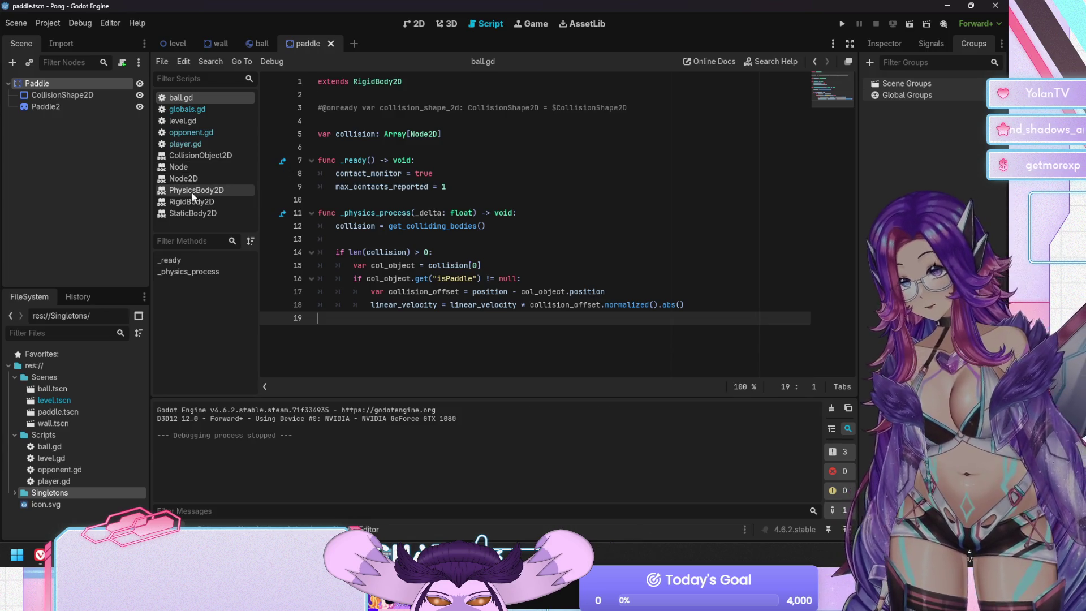
click(193, 202)
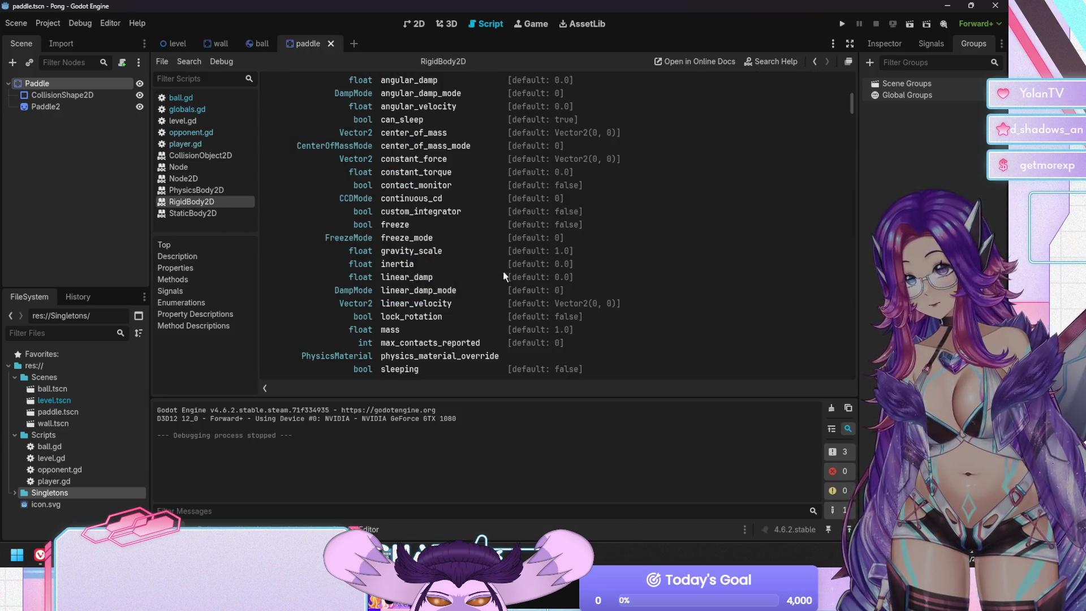
scroll(503, 271, down, 3)
scroll(465, 287, up, 4)
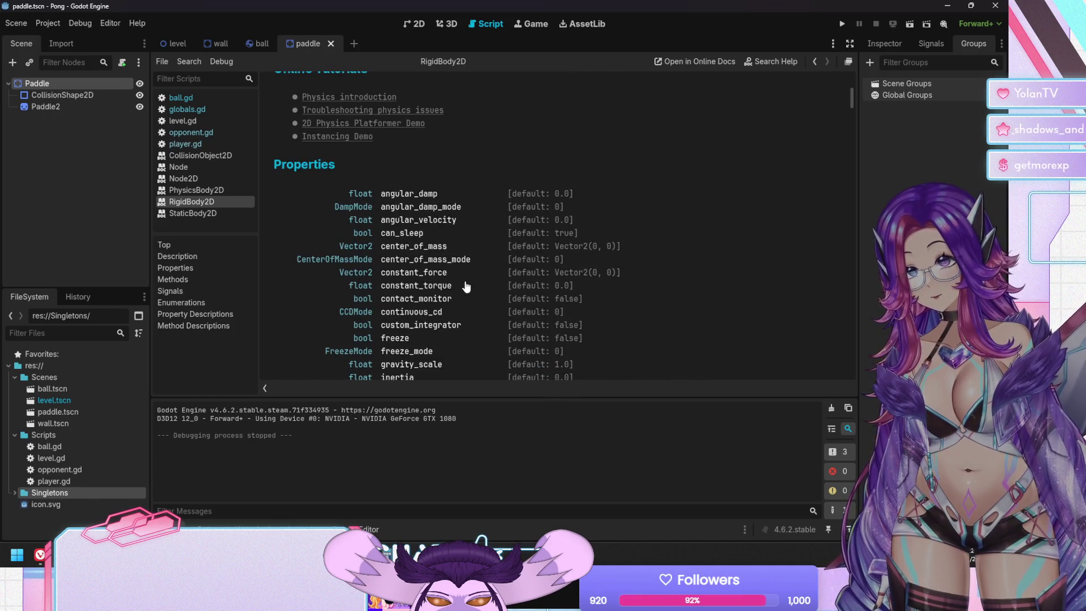
scroll(466, 287, down, 8)
scroll(466, 287, down, 3)
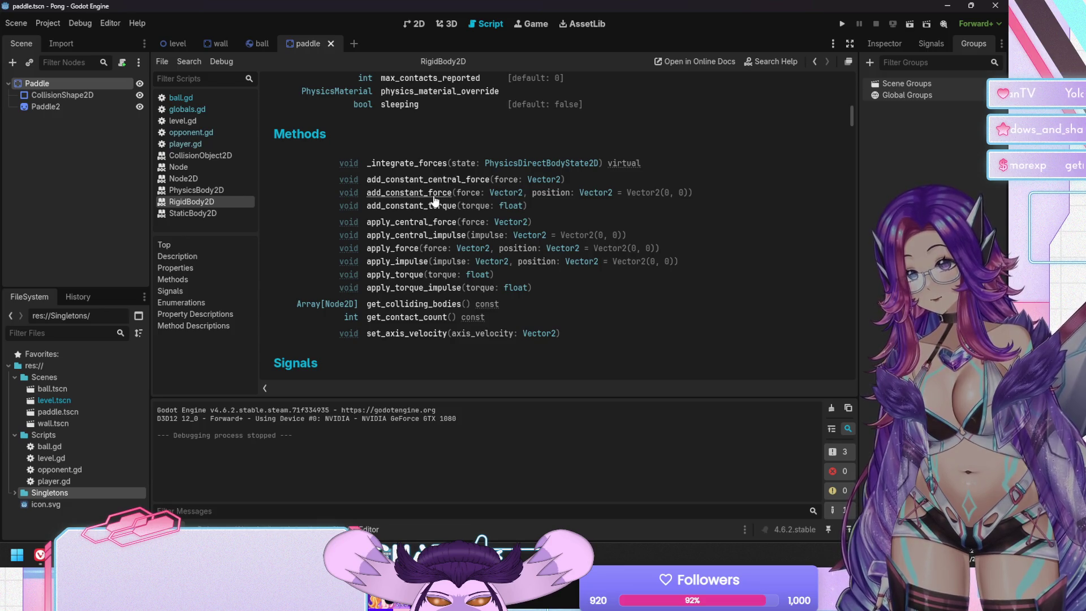
scroll(450, 131, up, 1)
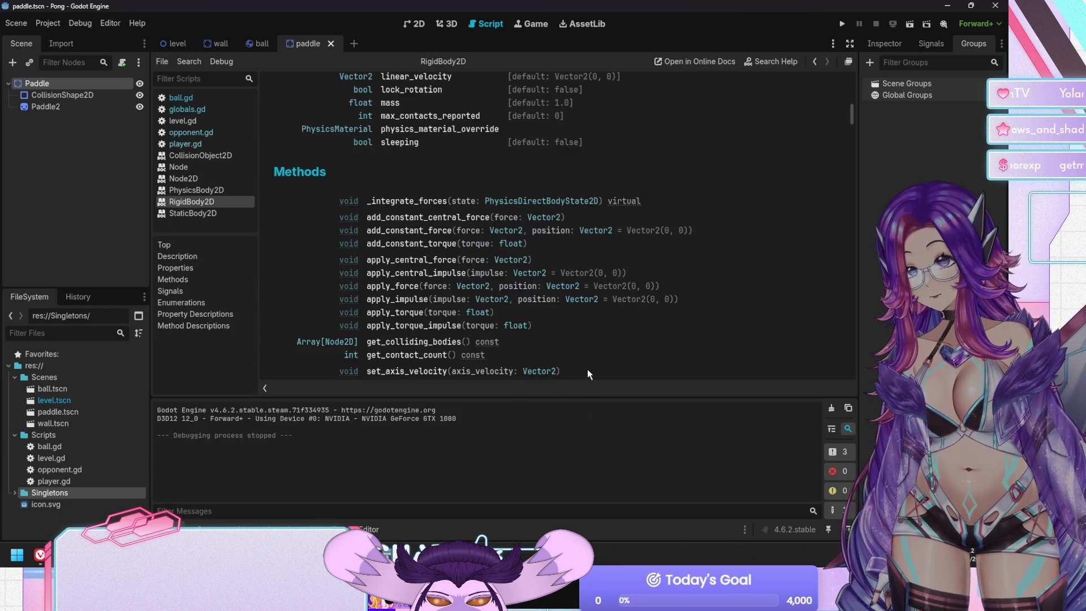
scroll(451, 131, up, 2)
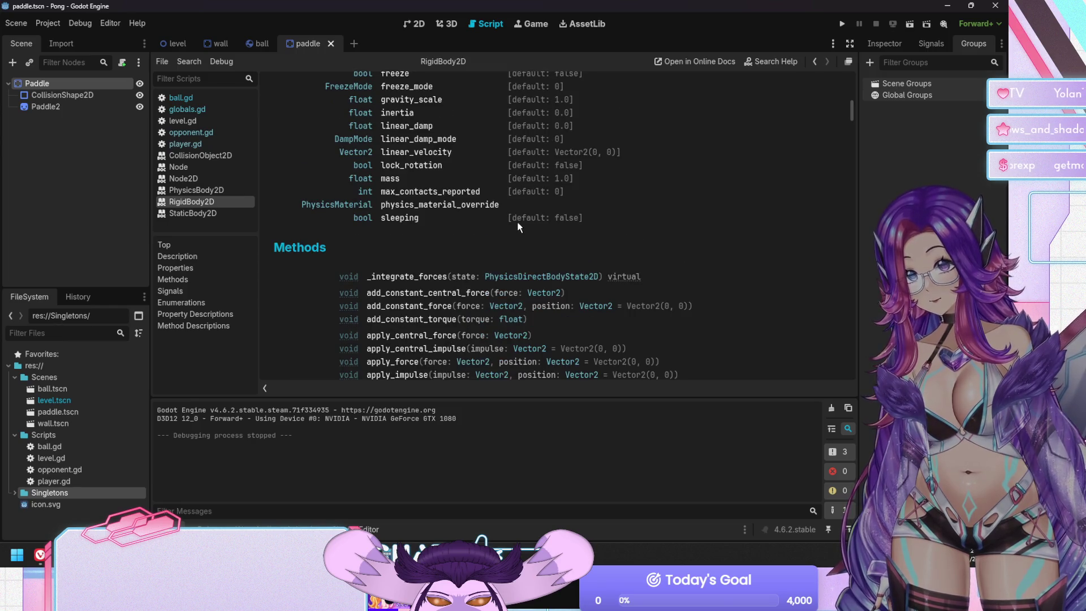
scroll(517, 227, down, 1)
click(402, 235)
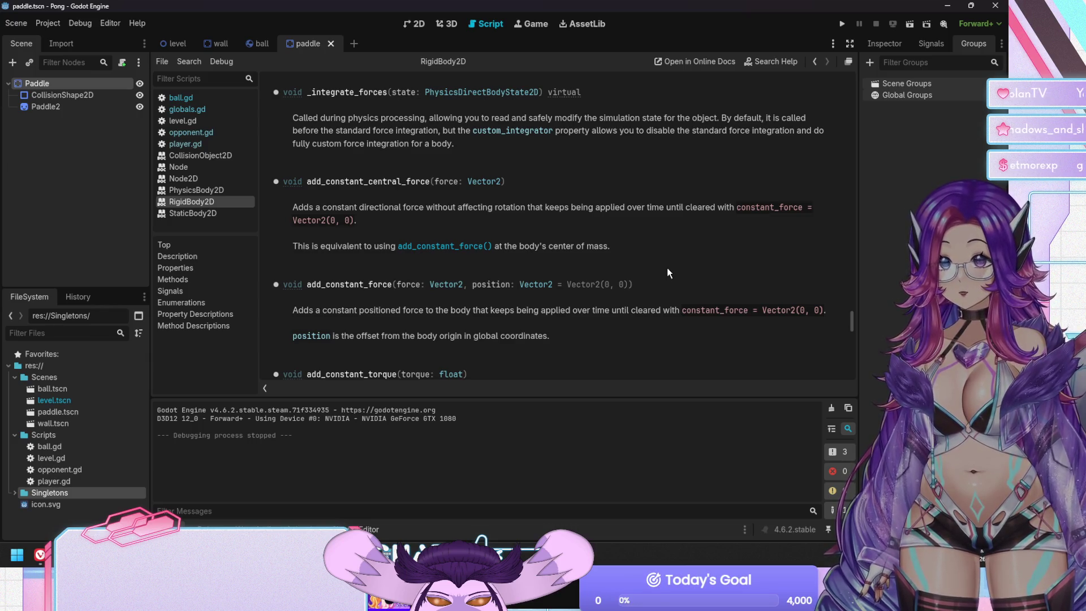
scroll(666, 268, down, 3)
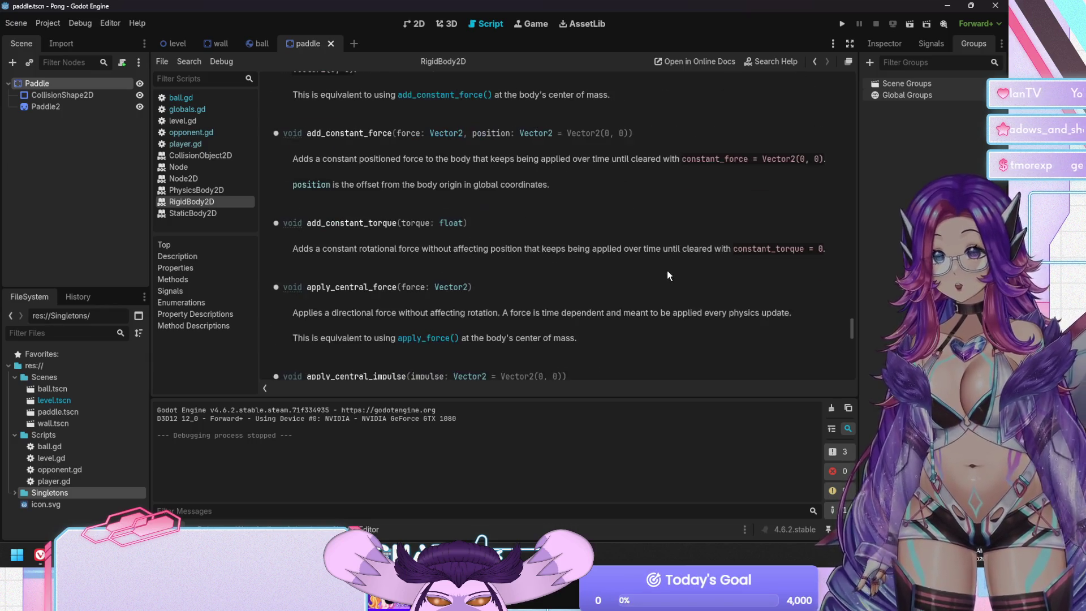
scroll(667, 270, down, 2)
scroll(667, 274, down, 1)
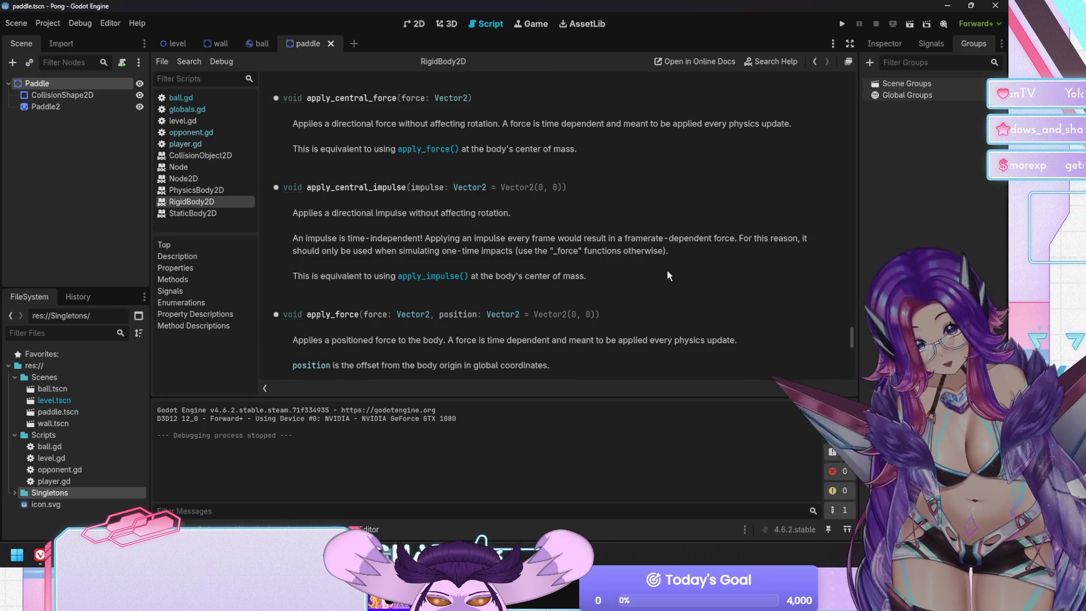
scroll(667, 274, down, 2)
scroll(667, 272, up, 3)
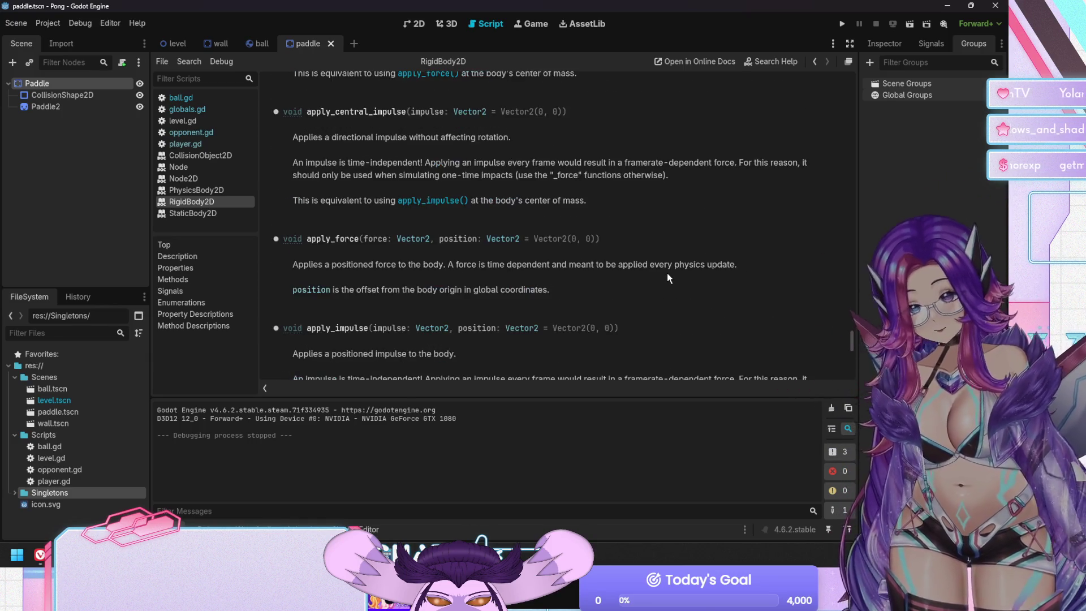
scroll(667, 273, down, 1)
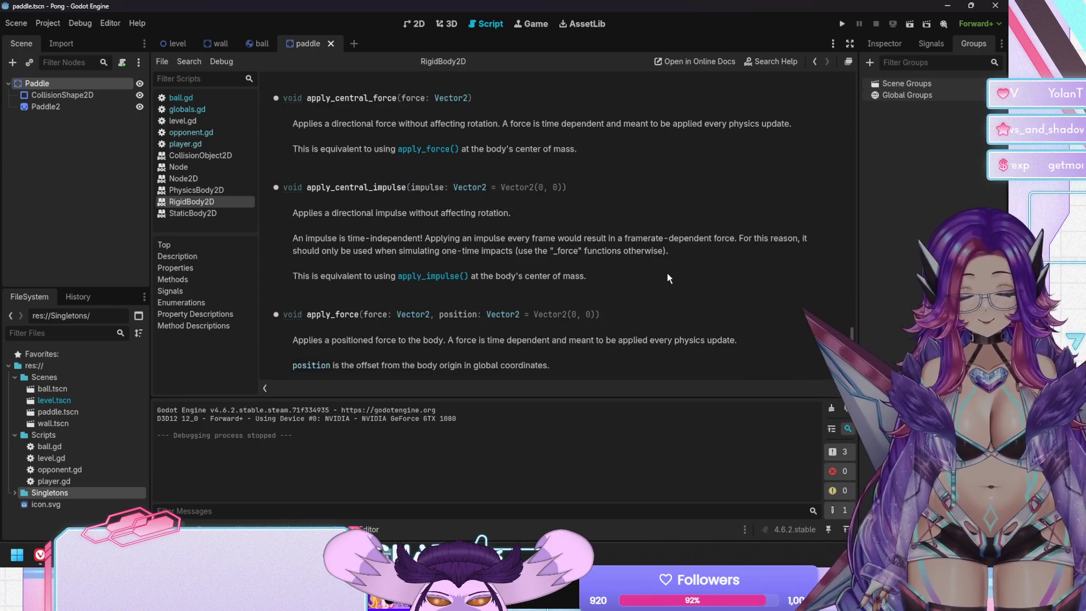
scroll(667, 273, down, 1)
scroll(667, 272, down, 3)
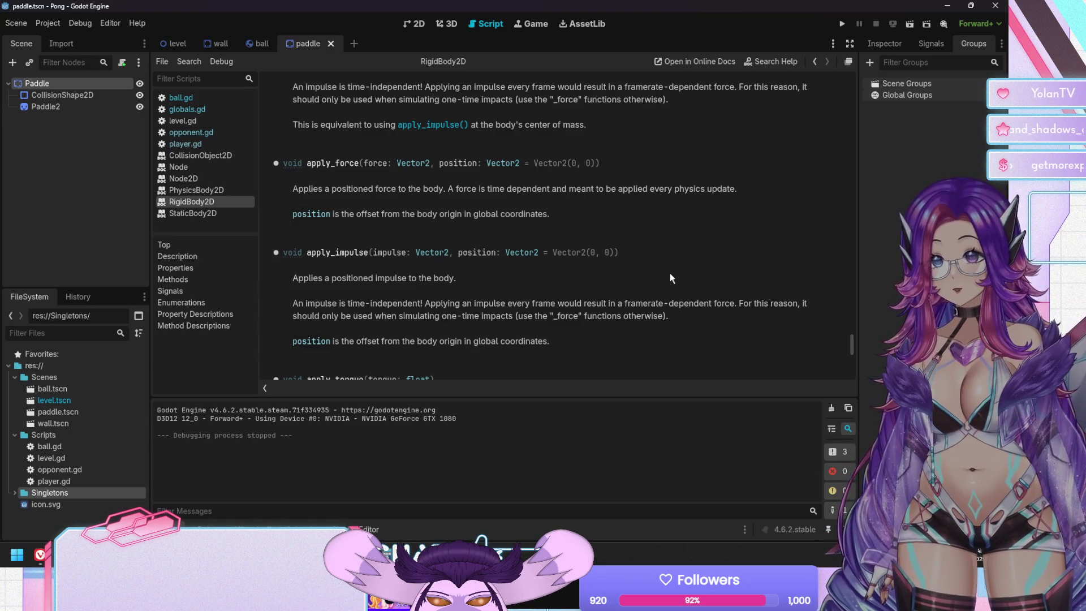
scroll(669, 272, down, 2)
scroll(670, 277, down, 10)
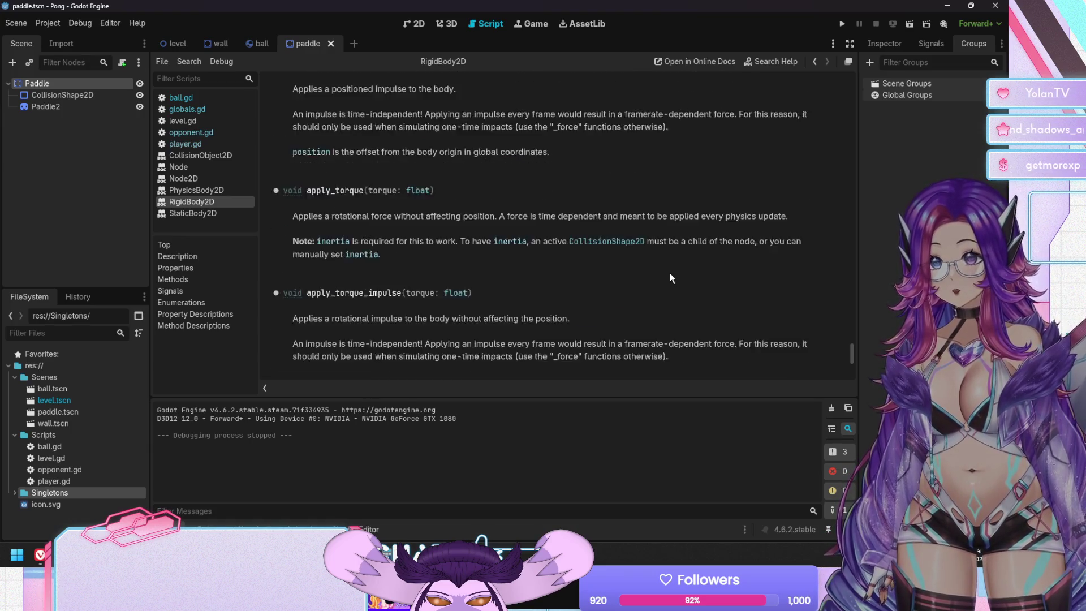
scroll(669, 273, down, 2)
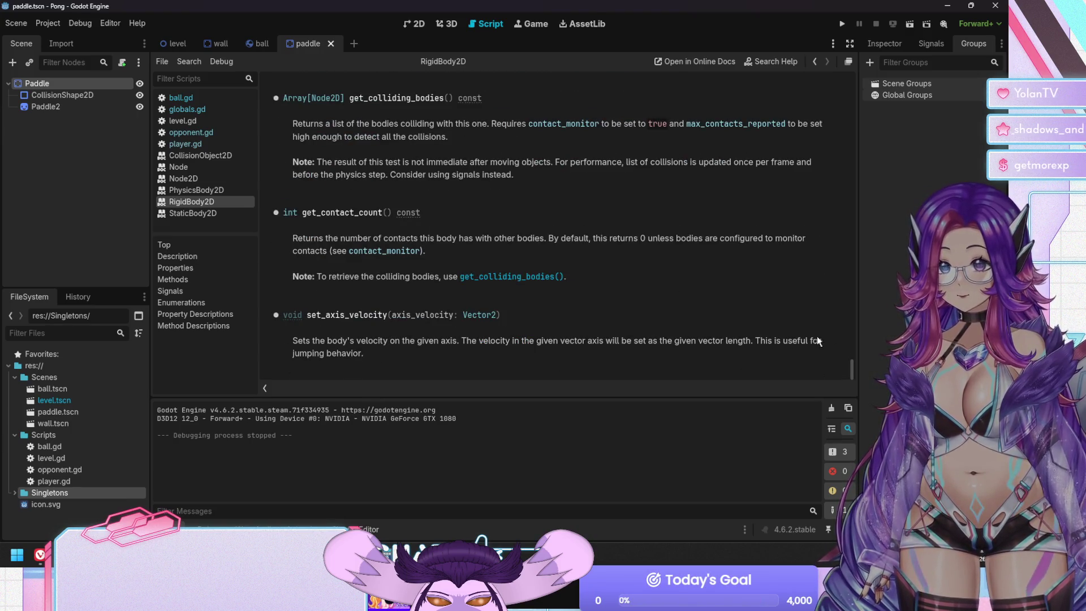
drag(850, 372, 842, 207)
scroll(672, 263, up, 5)
scroll(672, 270, up, 10)
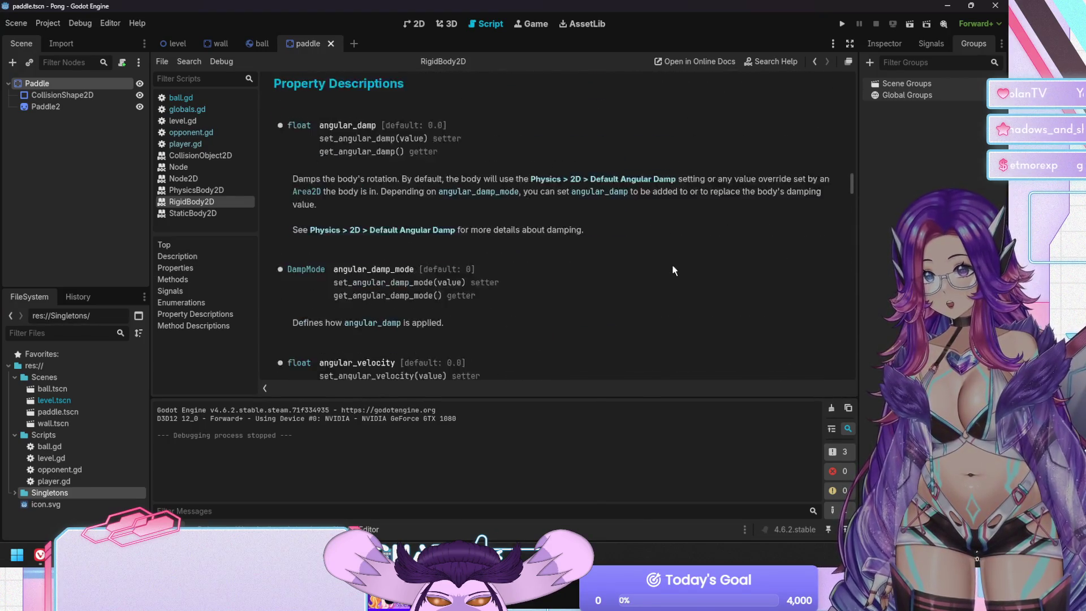
scroll(672, 269, up, 10)
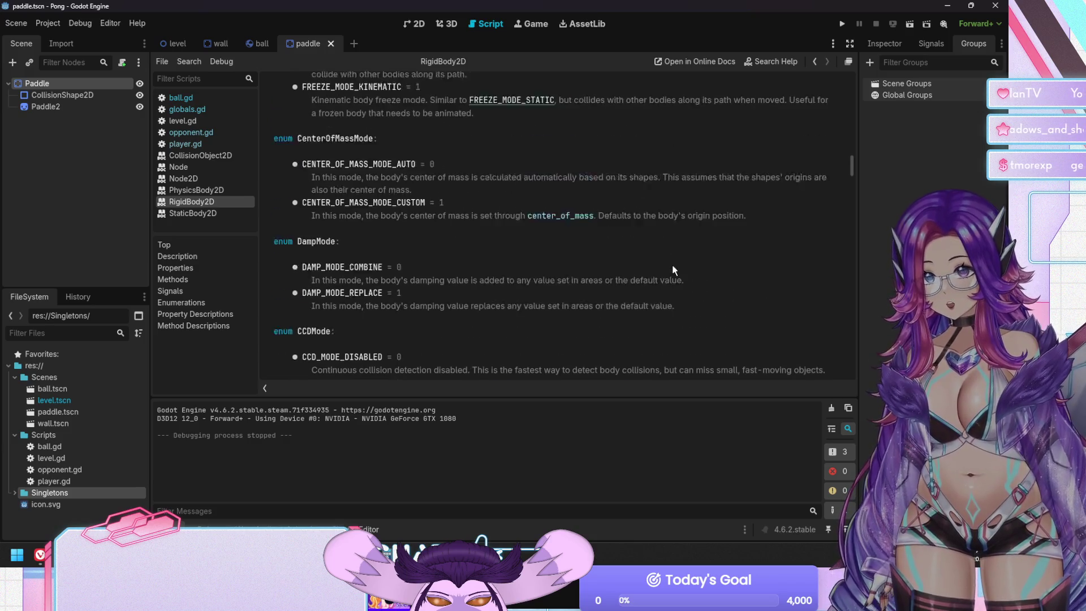
scroll(672, 270, up, 10)
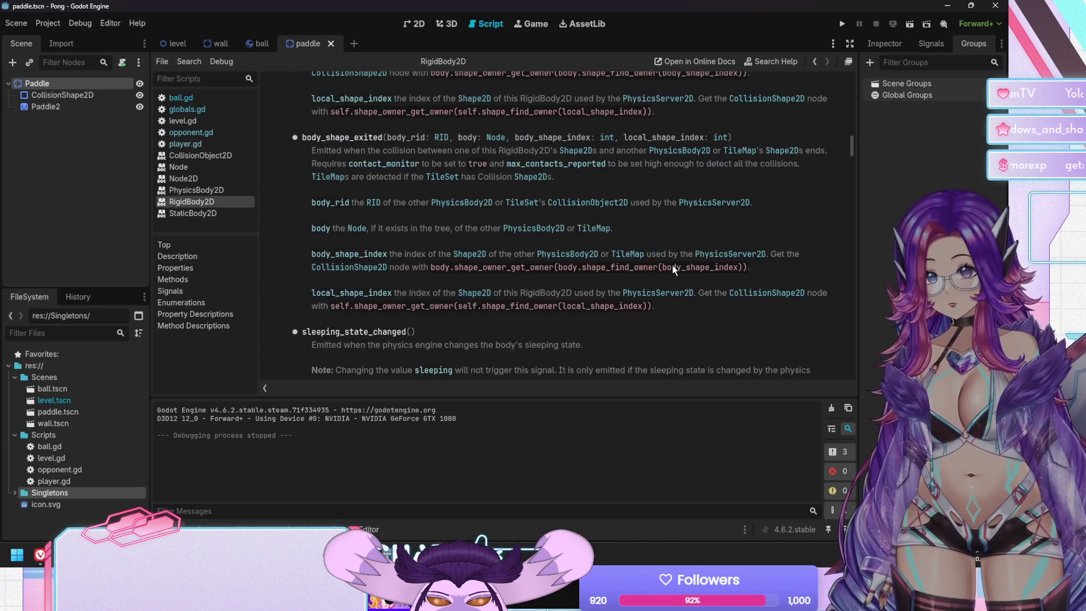
scroll(673, 270, up, 10)
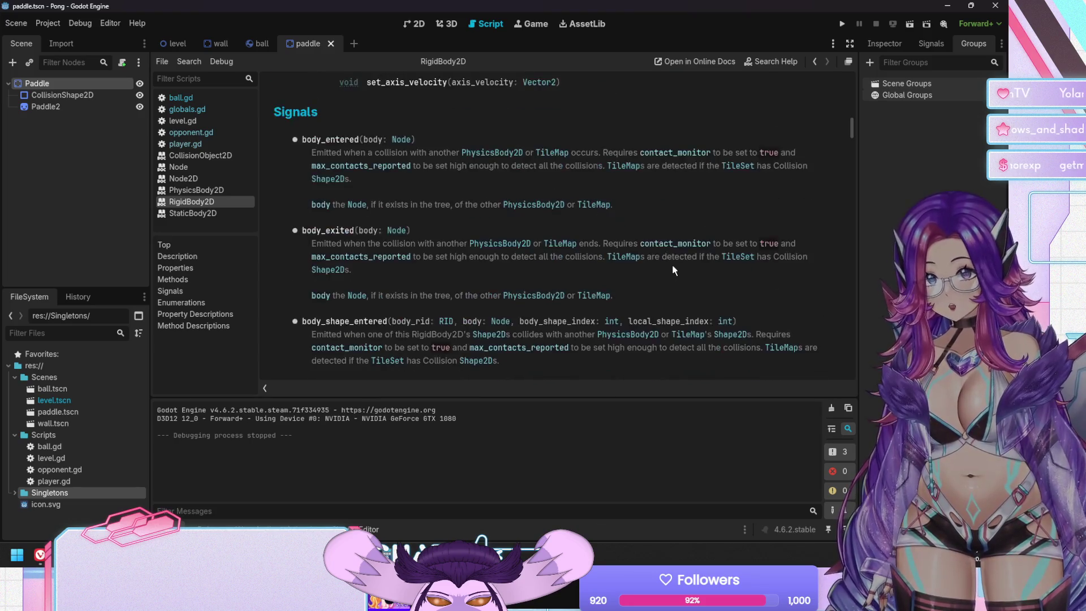
scroll(673, 270, up, 10)
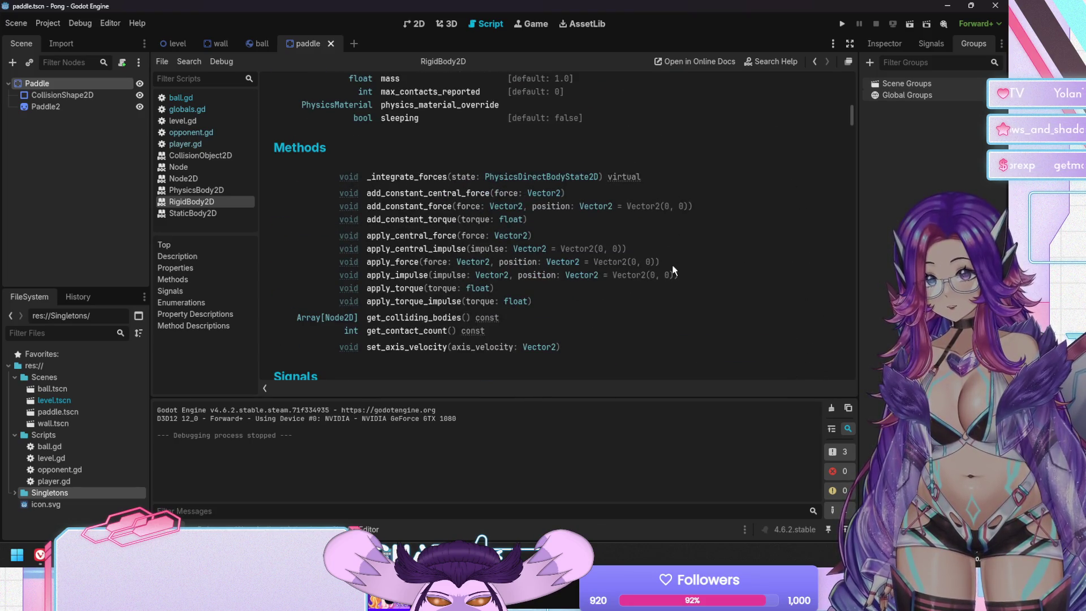
scroll(672, 271, up, 8)
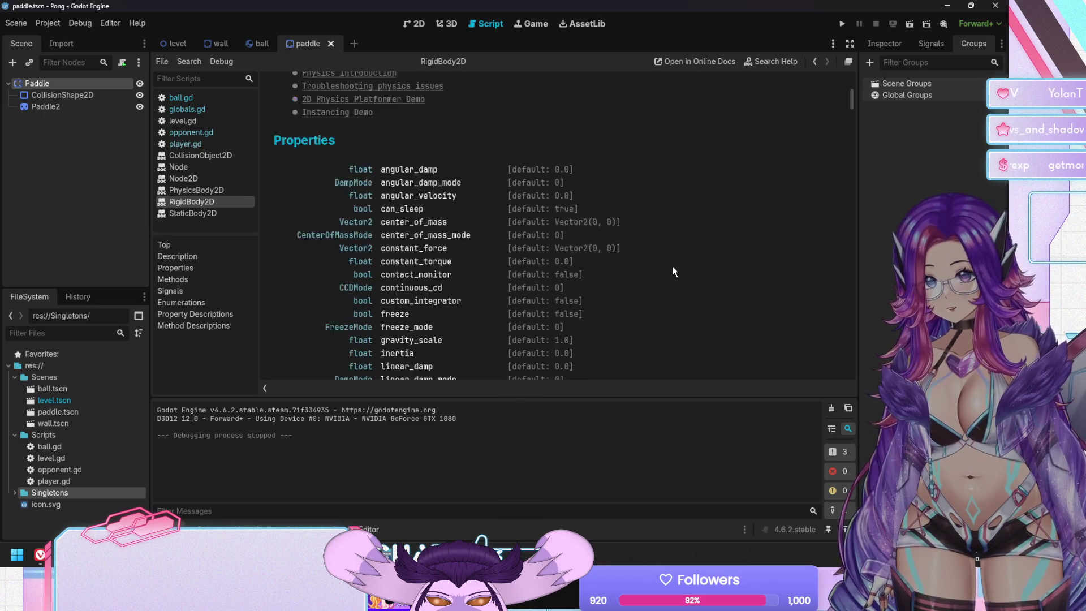
scroll(671, 266, up, 5)
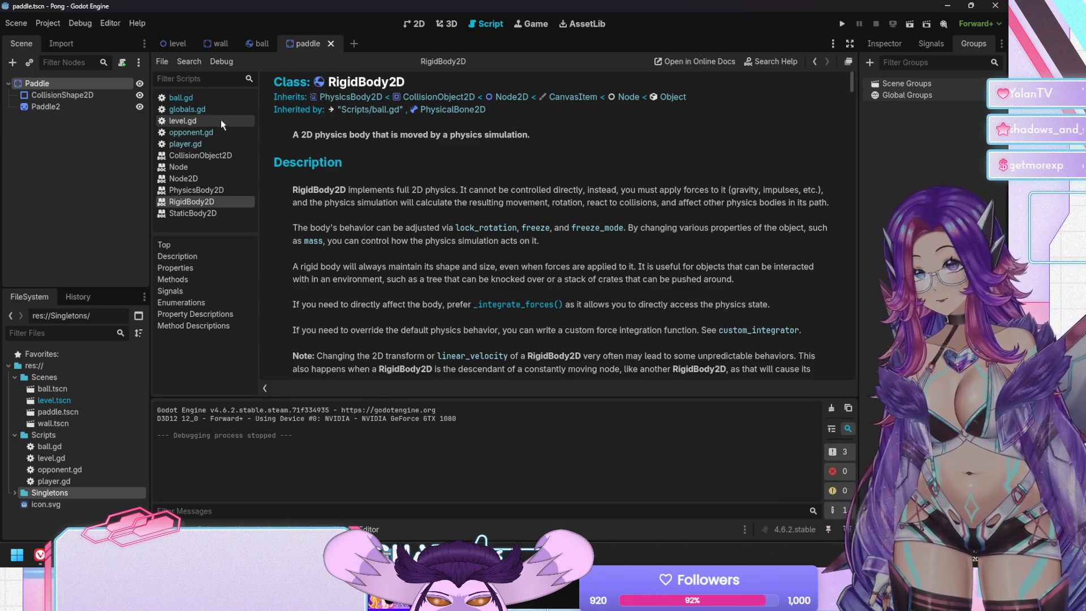
click(206, 96)
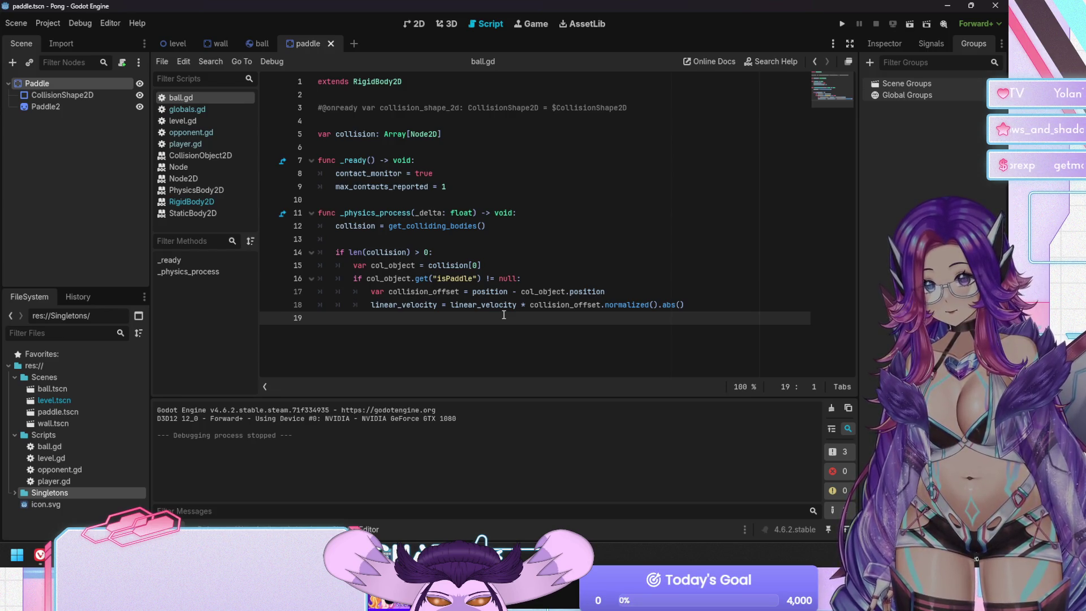
On line 18, normalize linear_velocity and multiply by Globals.ball_speed, save ball.gd, and run.
click(521, 305)
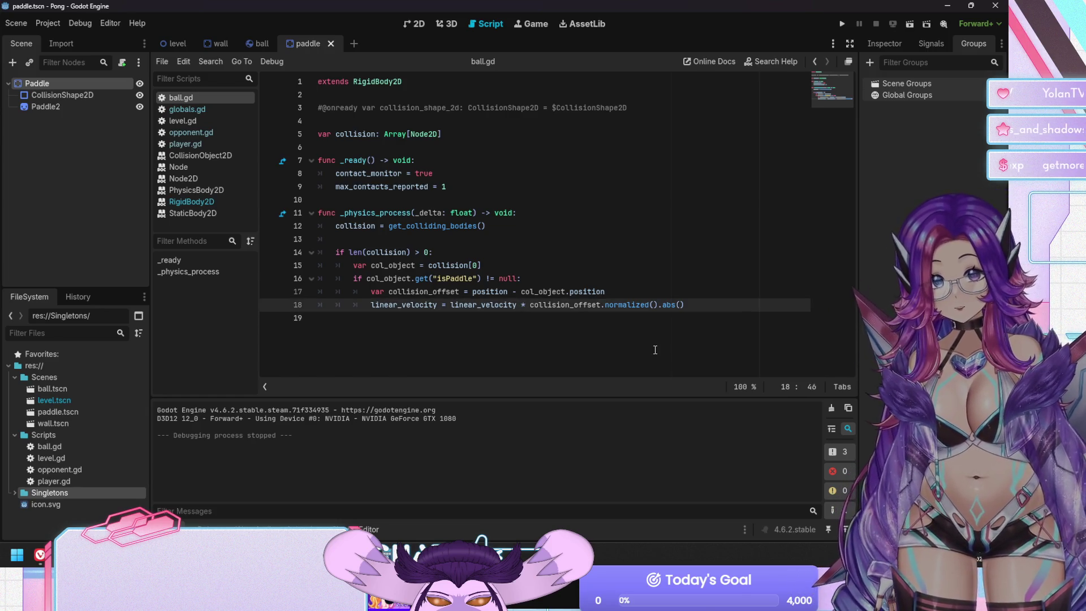
text(.norm)
key(Return)
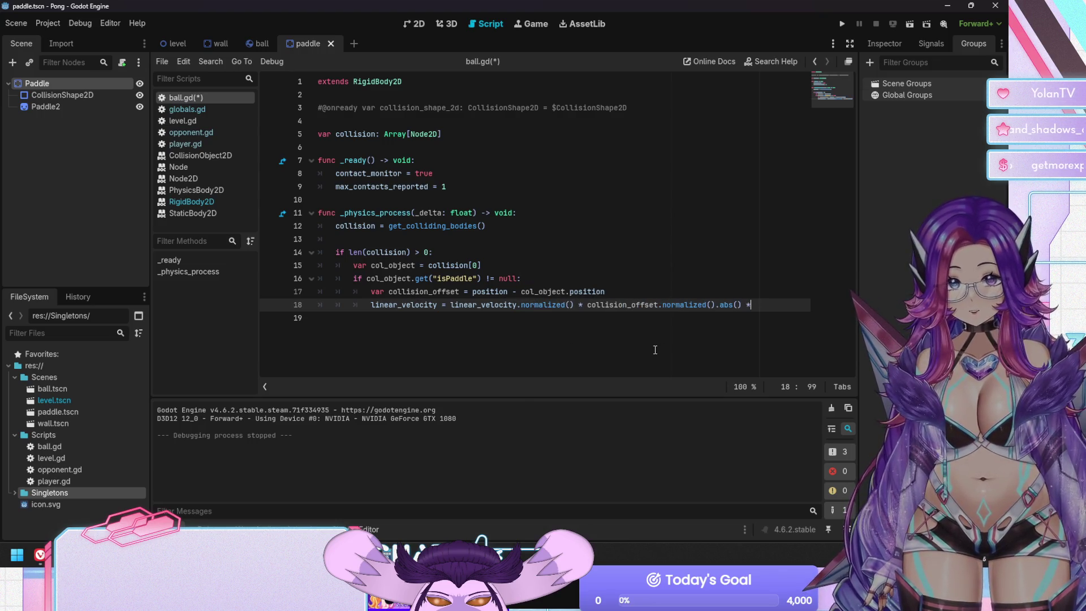
text( globals)
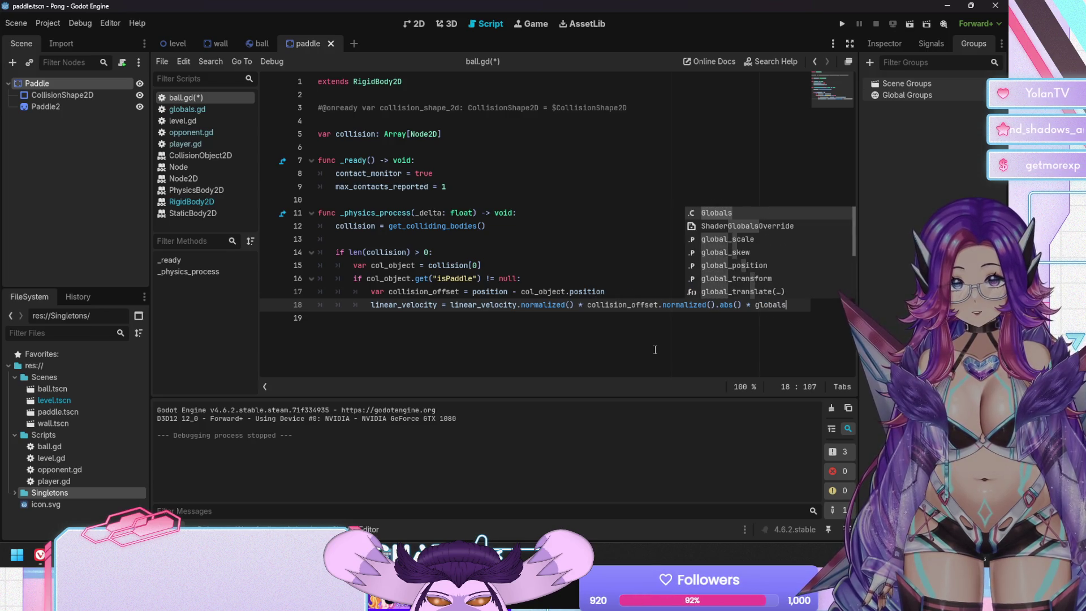
key(Return)
text(.bal)
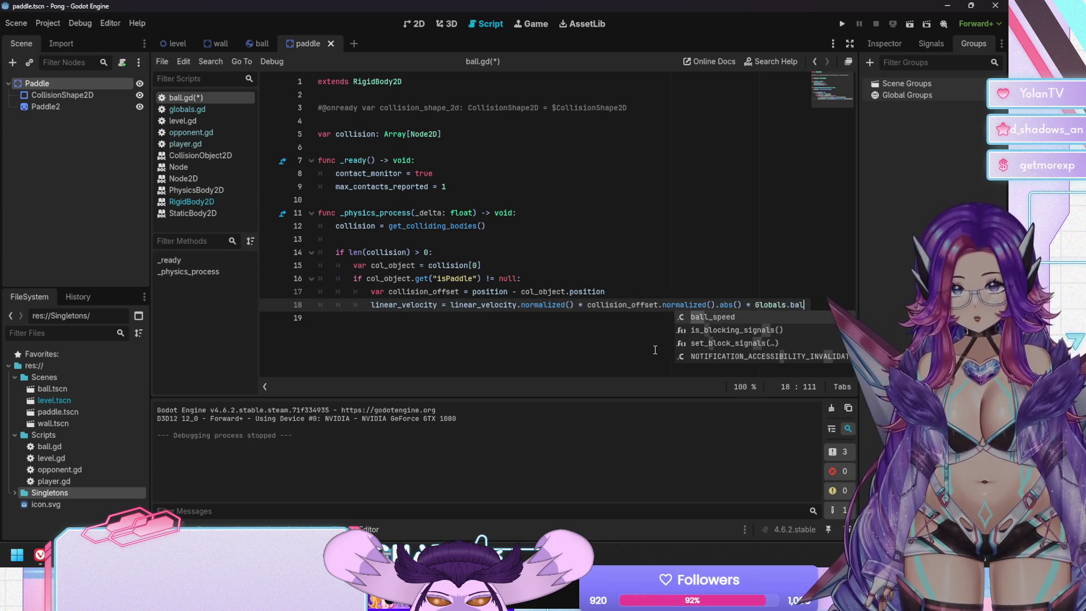
key(Return)
key(ctrl+s)
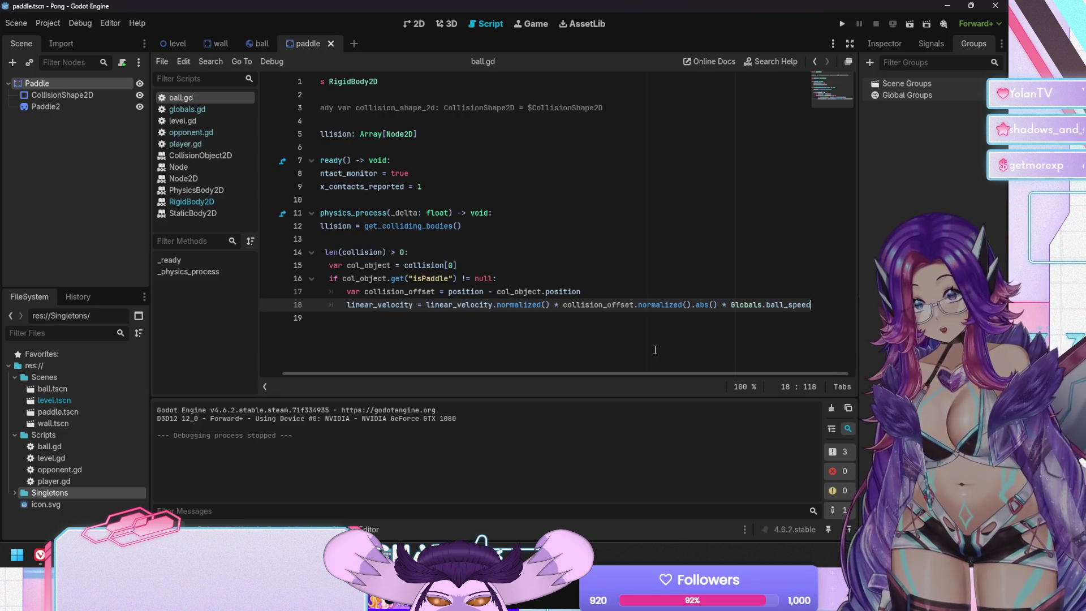
key(Home)
key(Home)
key(F5)
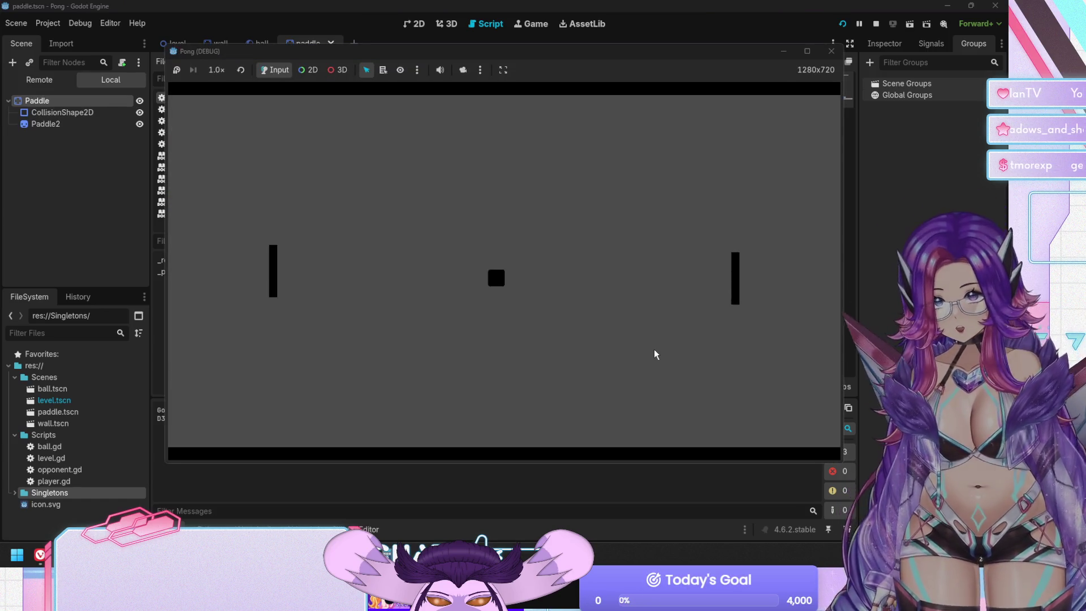
Move the left paddle up and down to return the ball, then stop the game.
key(Up)
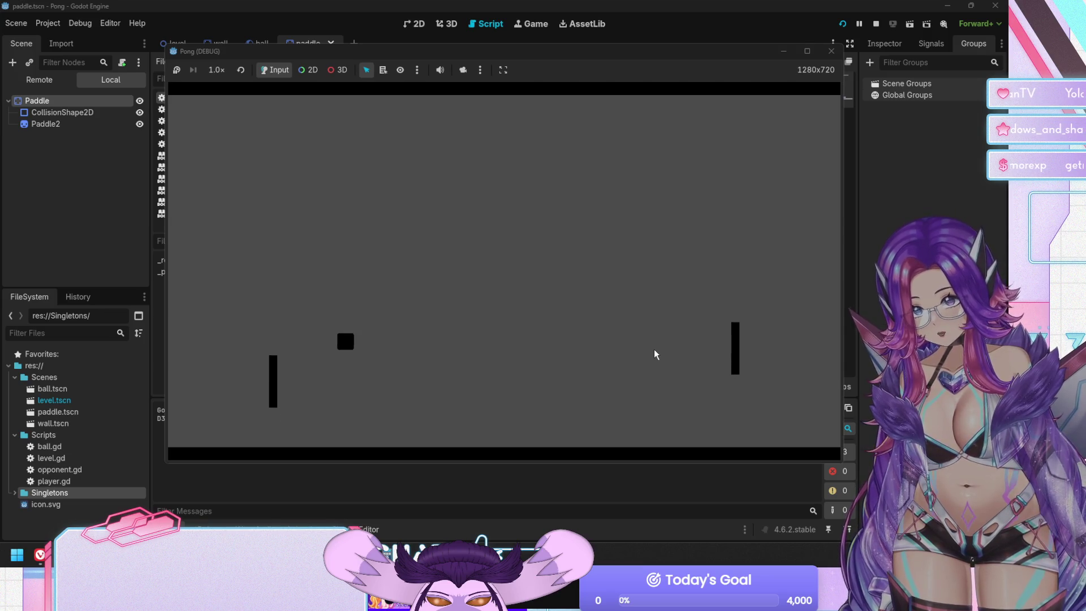
key(Down)
key(Down)
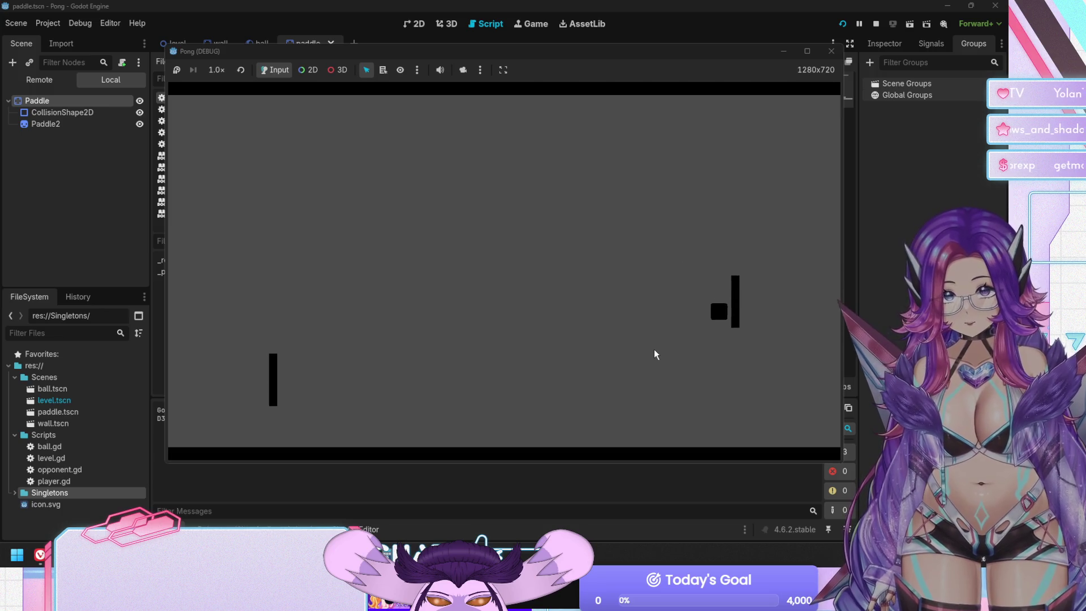
key(Up)
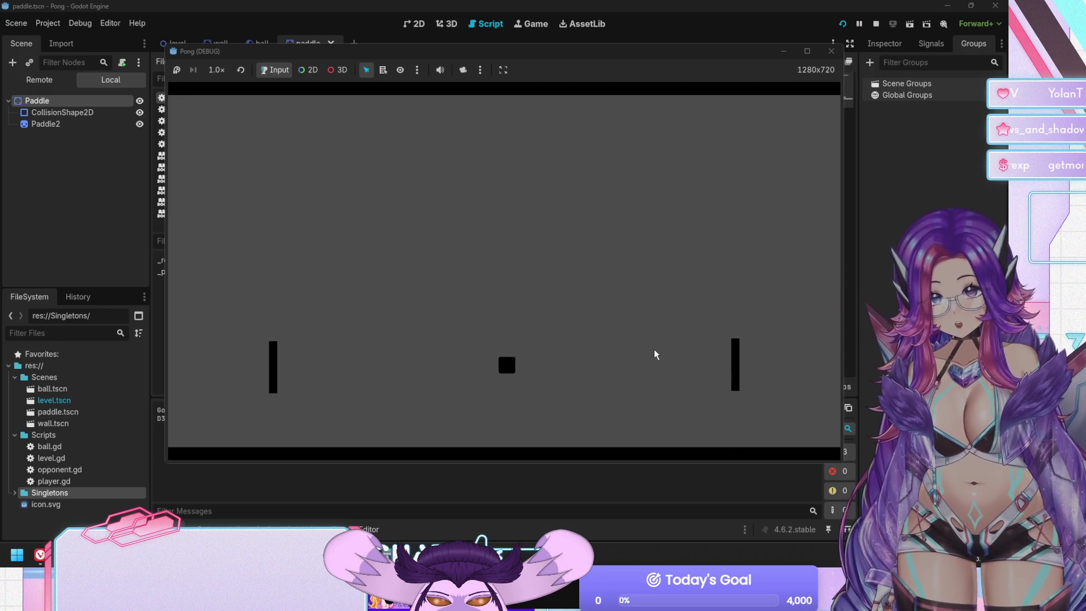
key(Up)
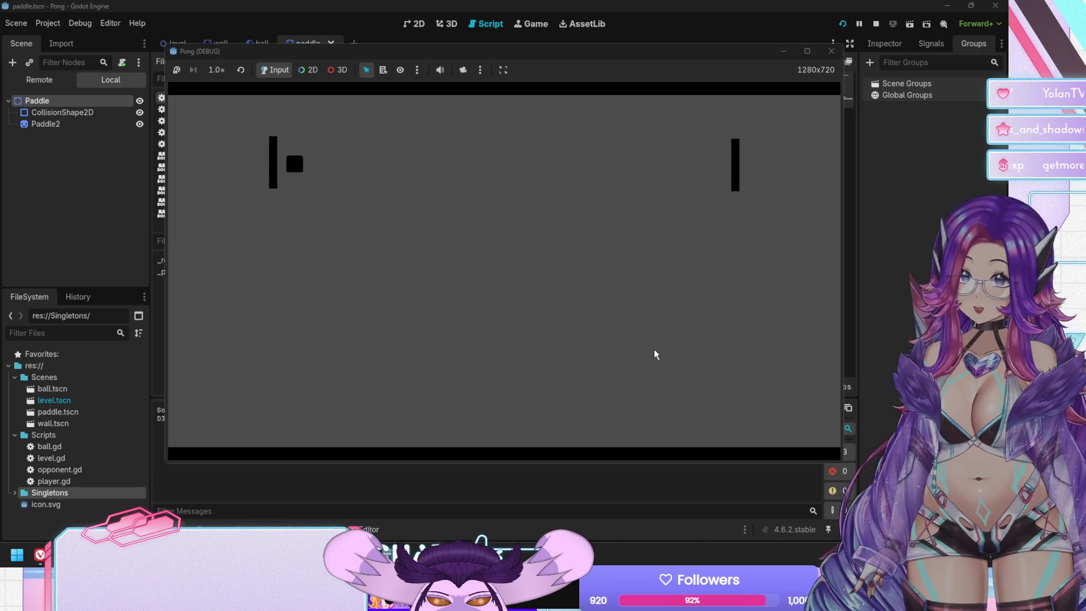
key(Down)
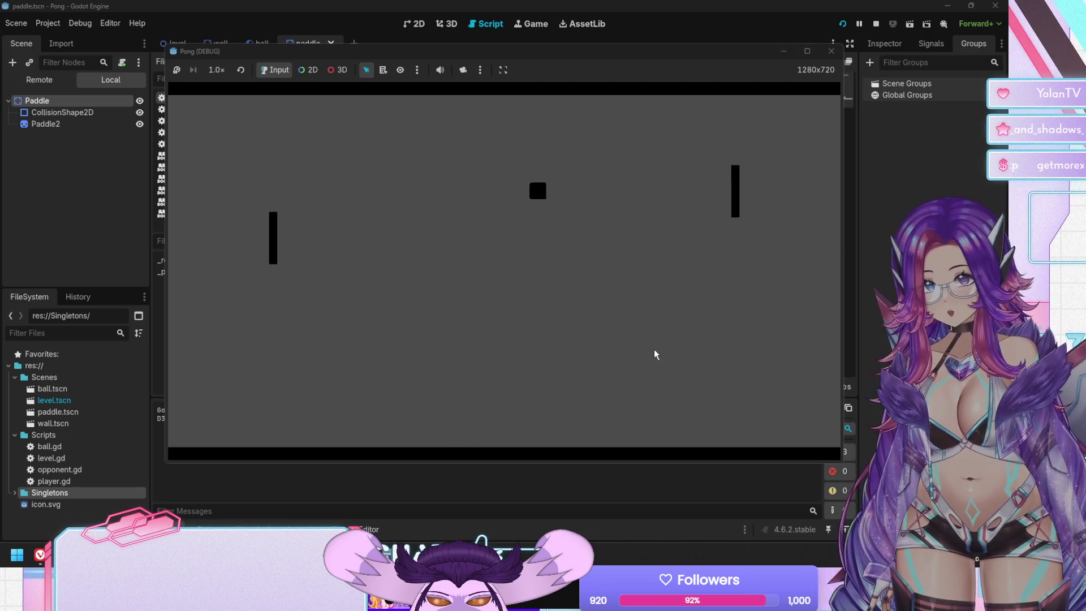
key(Down)
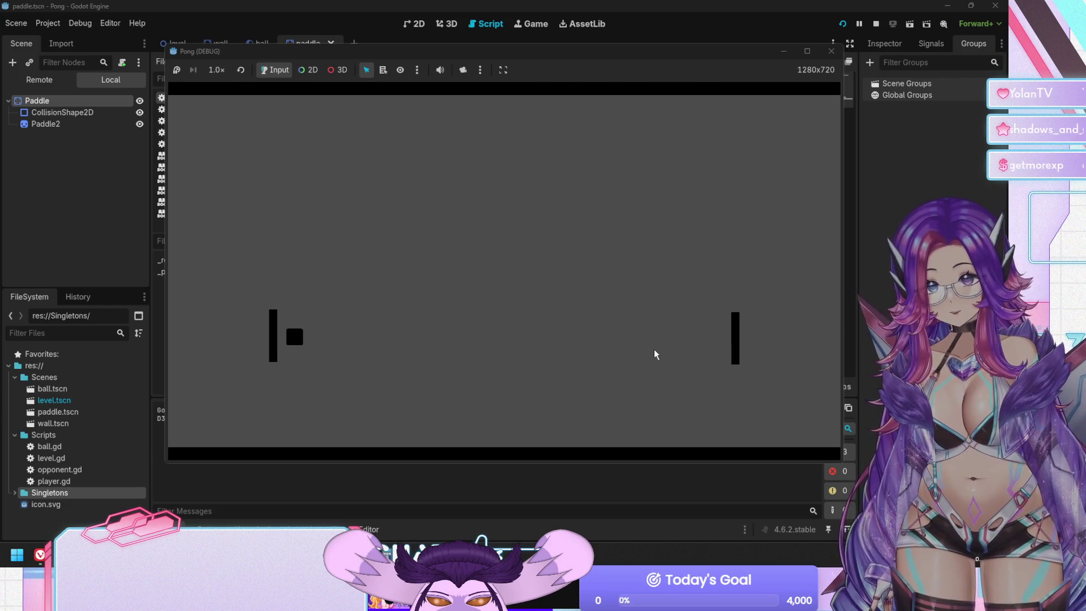
key(F8)
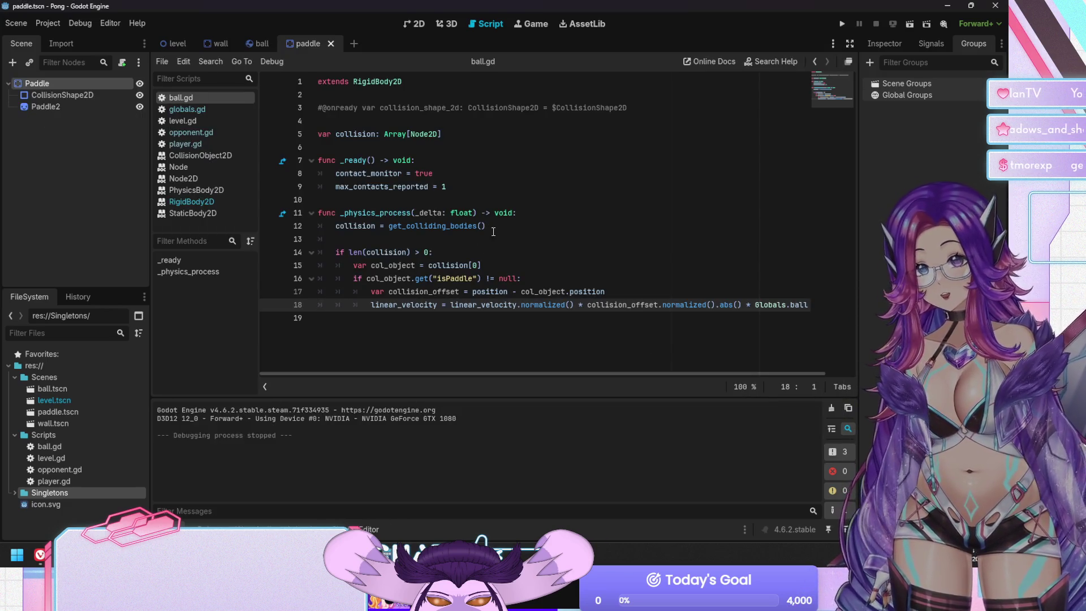
Click through lines 12-14 of the script, then show the paddle scene in the 2D view.
click(494, 232)
click(484, 247)
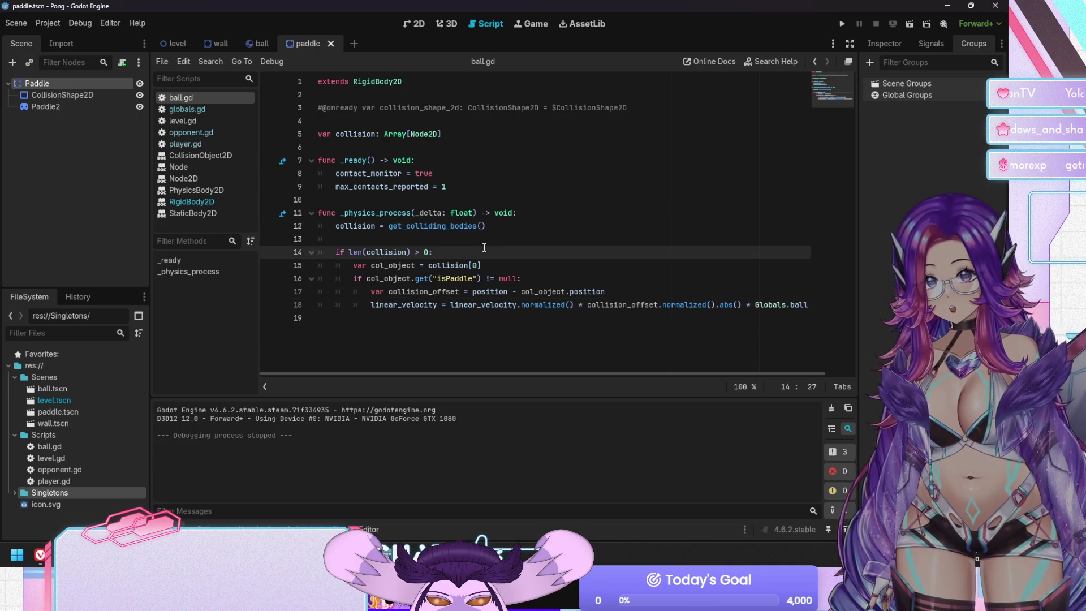
click(484, 241)
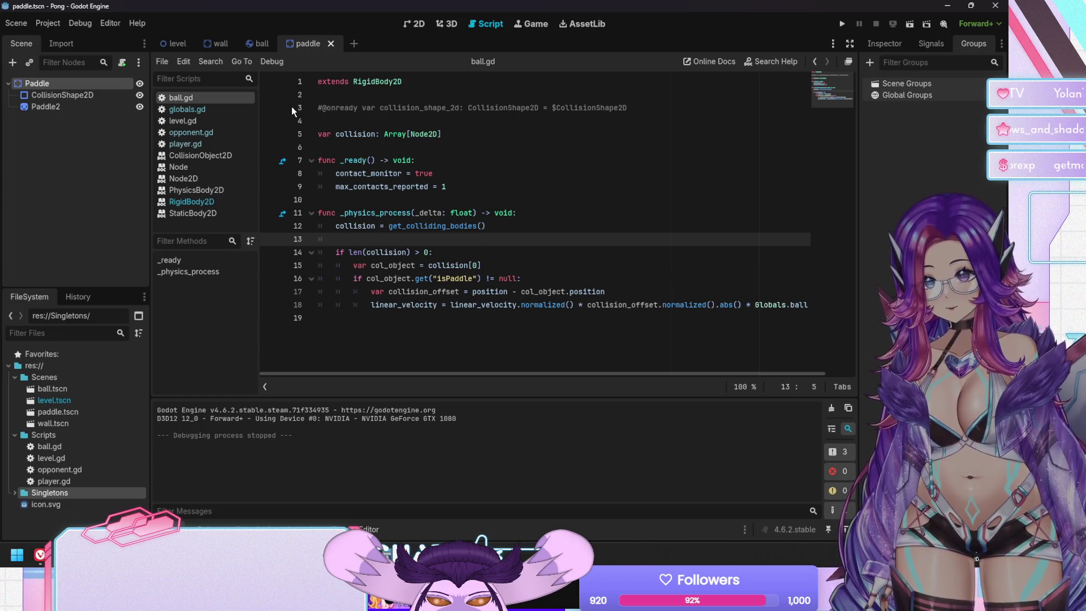
click(38, 130)
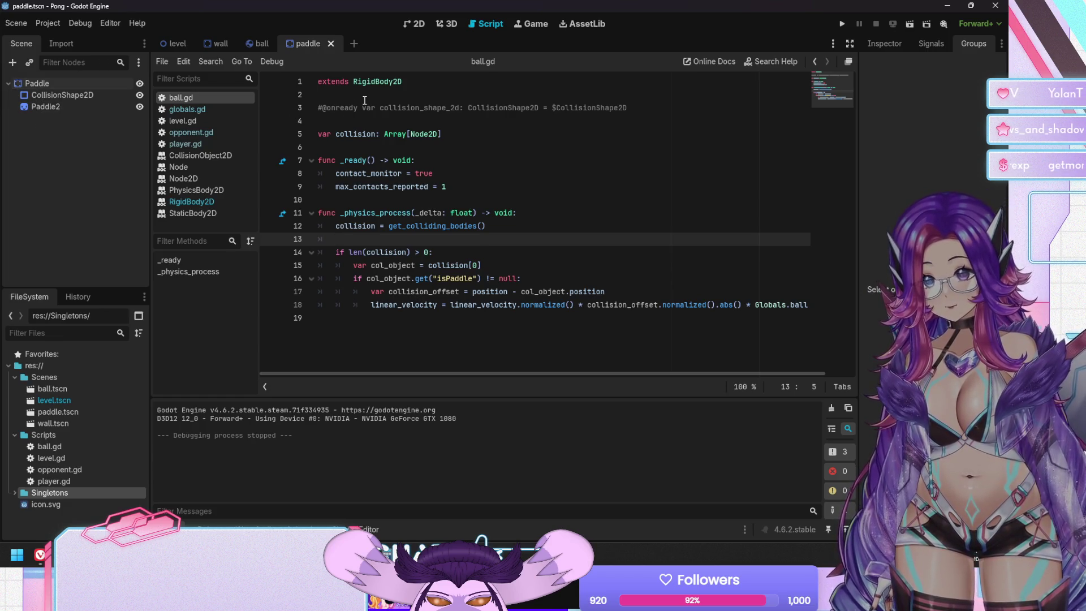
click(411, 23)
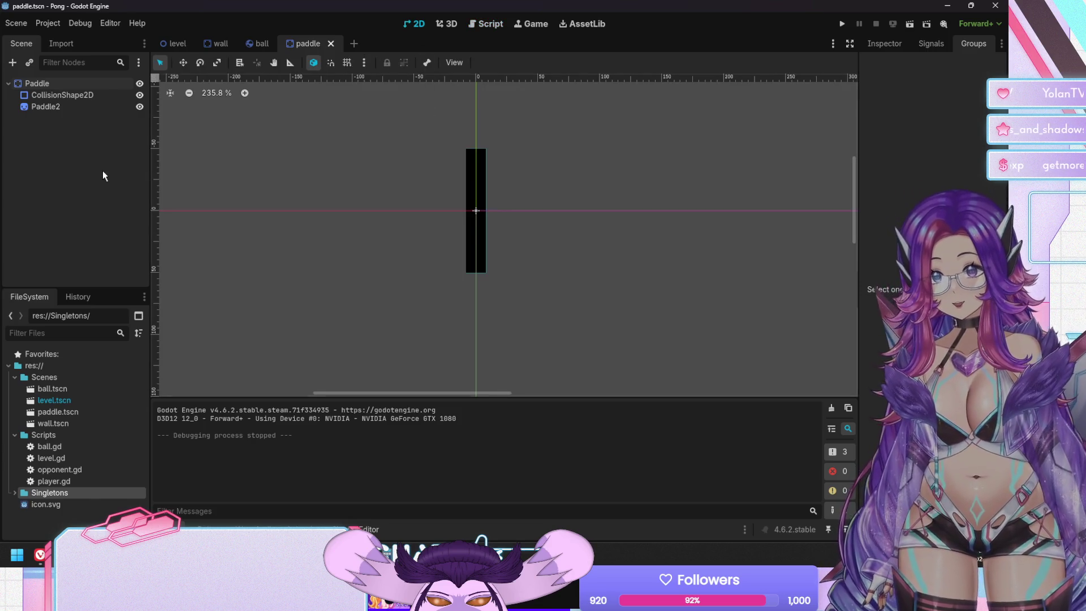
Switch to the level scene and open opponent.gd to review the opponent paddle's movement code.
click(154, 50)
click(469, 26)
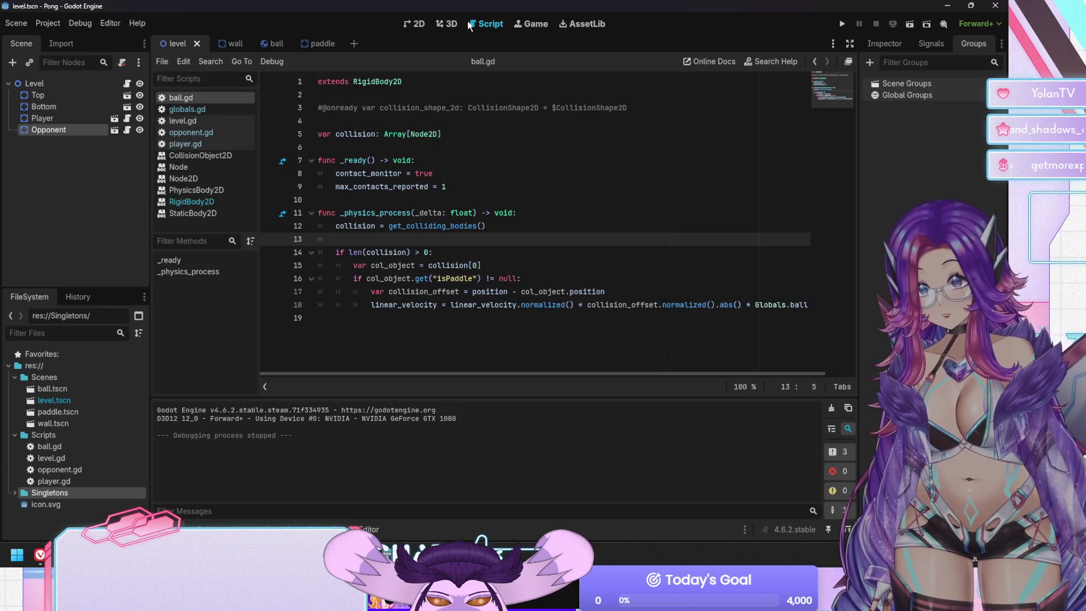
click(213, 132)
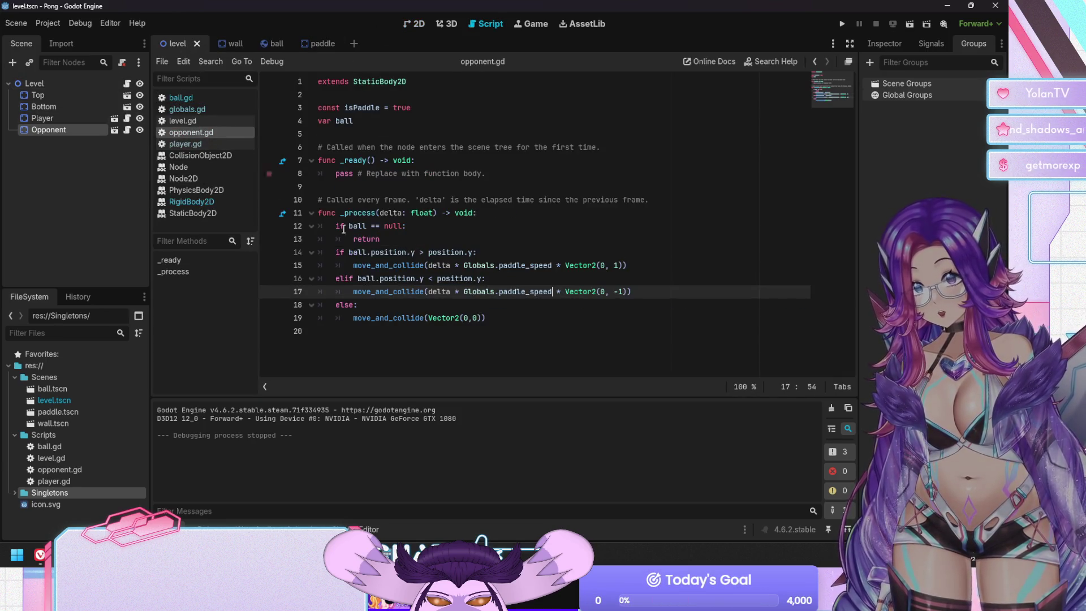
mouse_move(427, 287)
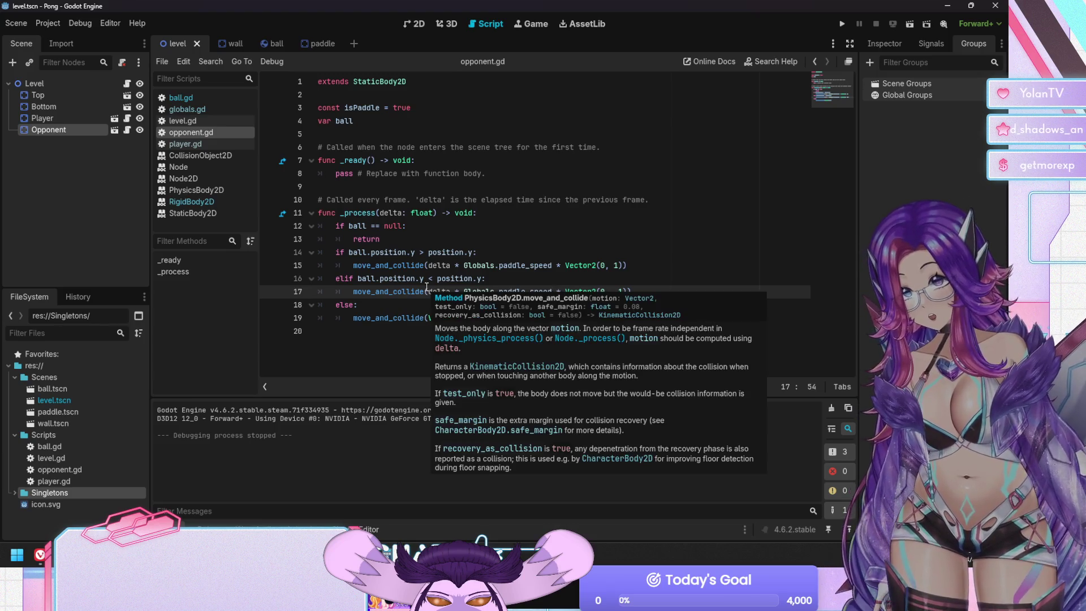
click(522, 302)
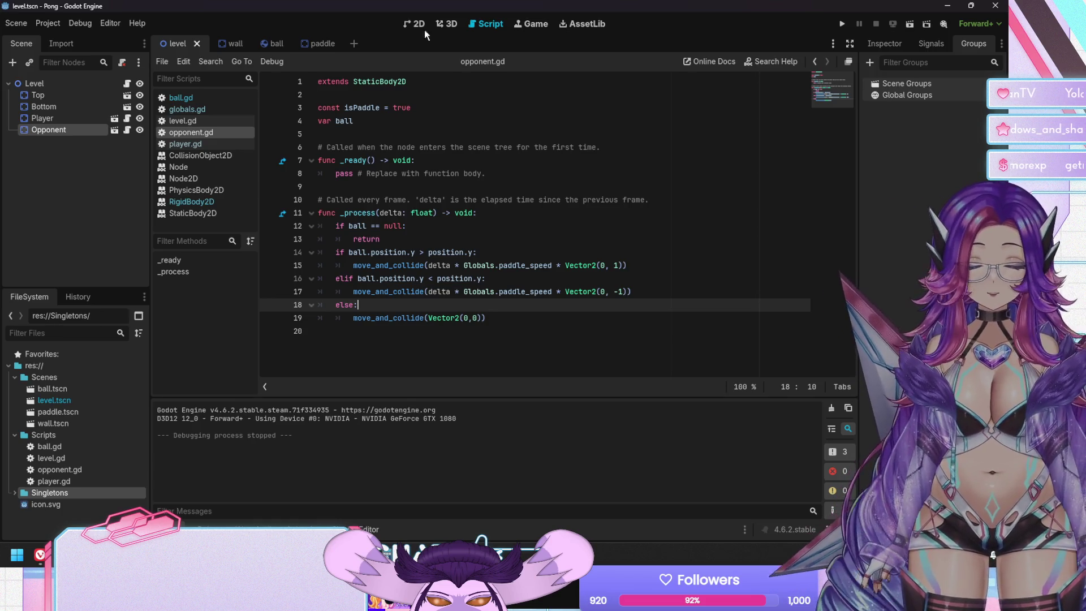
click(414, 27)
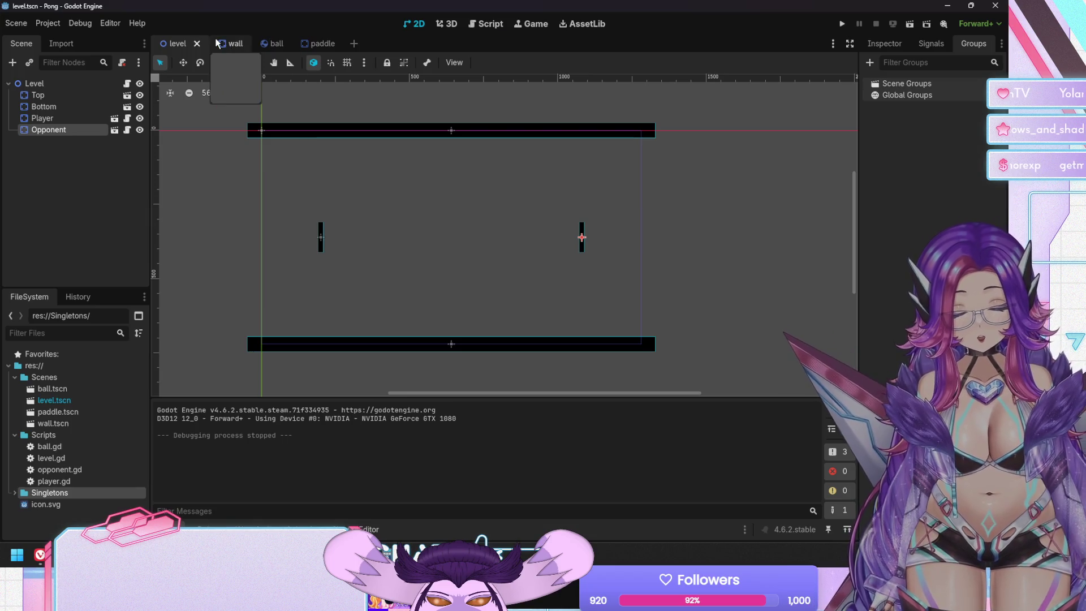
Bring up the paddle scene and select the Paddle root to view its StaticBody2D properties.
click(305, 45)
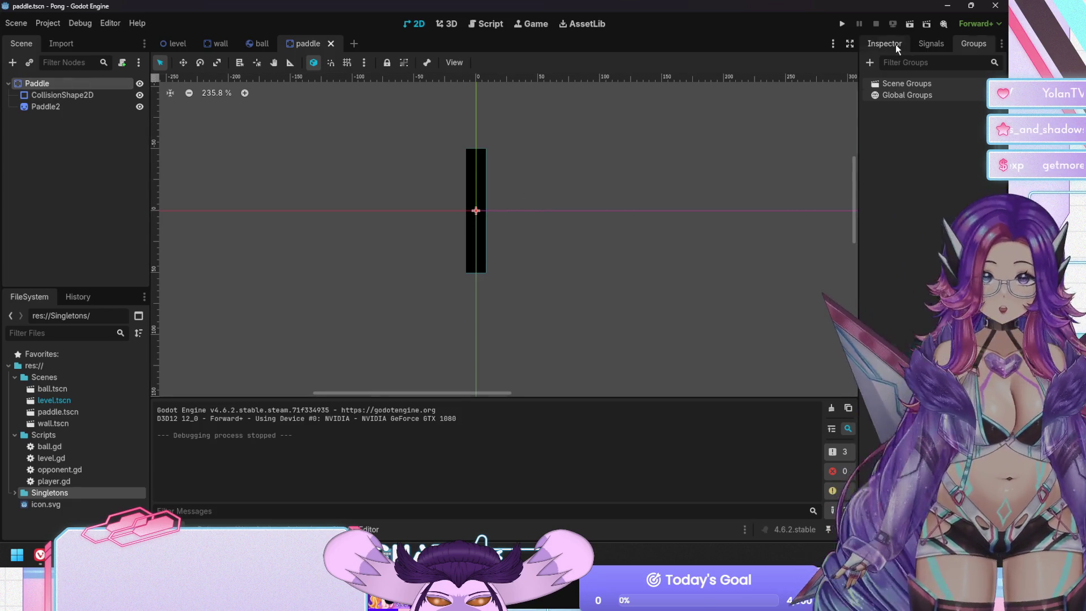
click(895, 44)
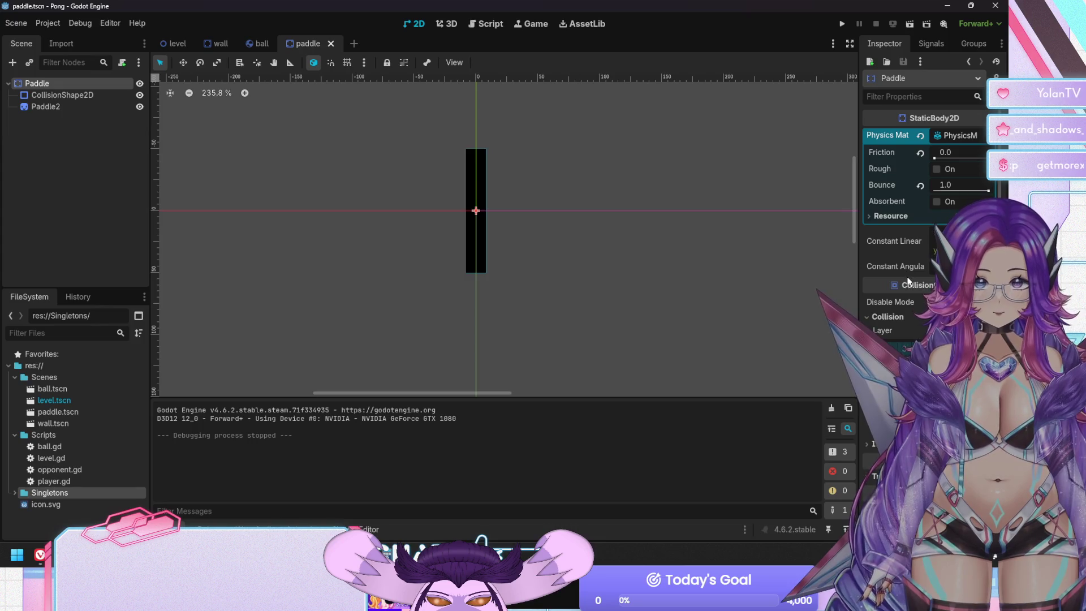
scroll(905, 268, down, 3)
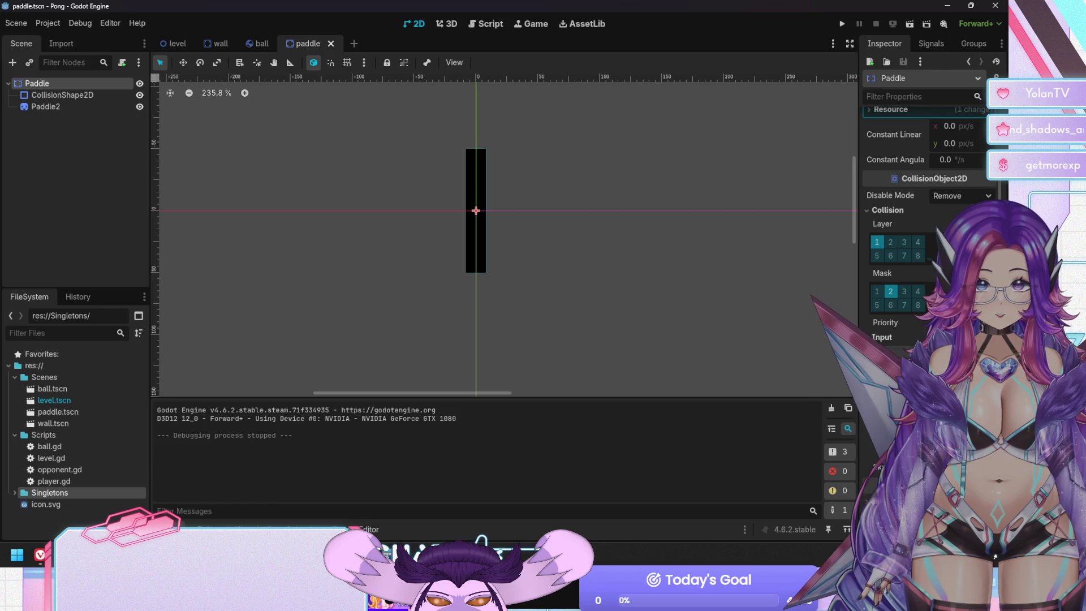
click(475, 212)
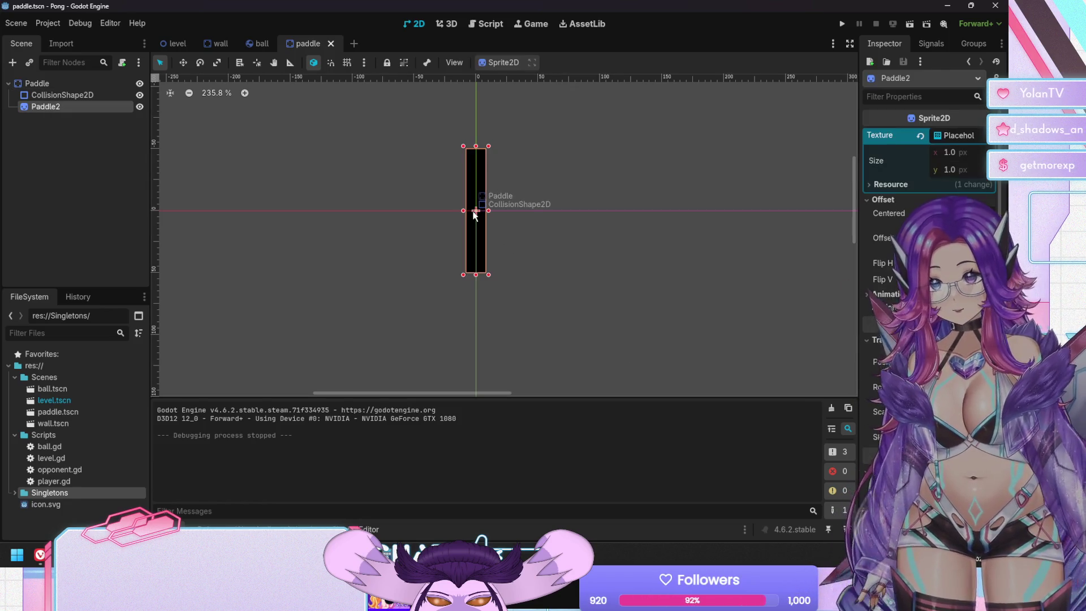
click(45, 84)
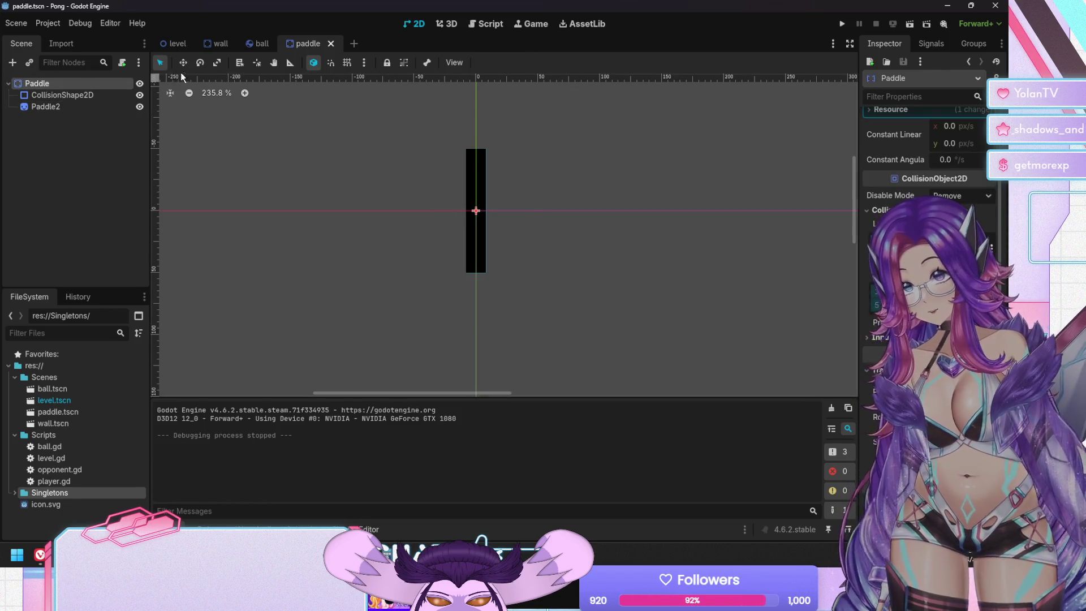
Try moving and scaling the Paddle on the canvas, undoing each change.
click(182, 62)
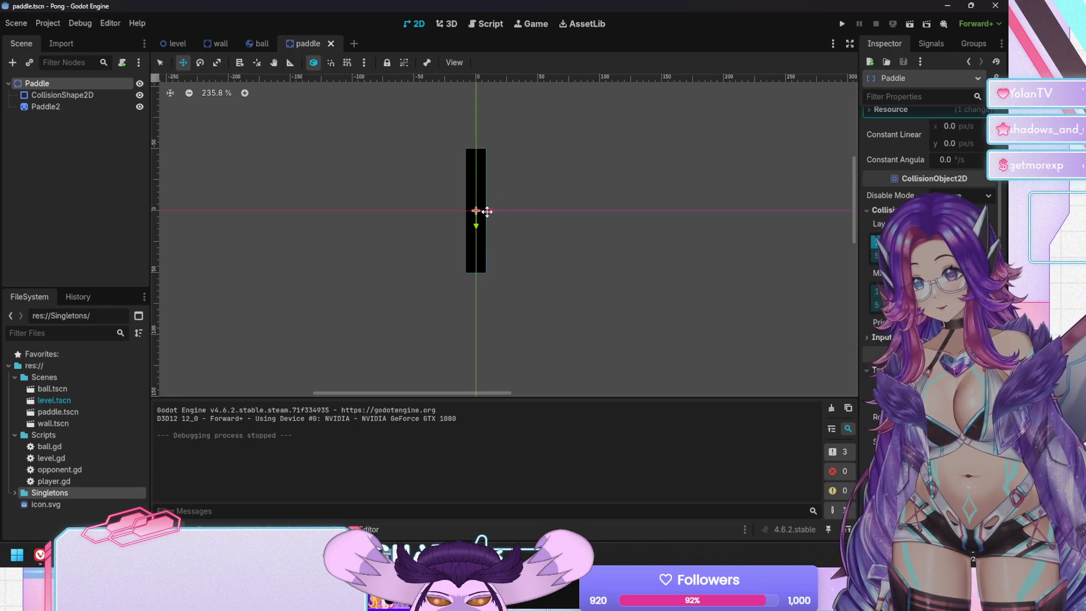
drag(487, 212, 503, 209)
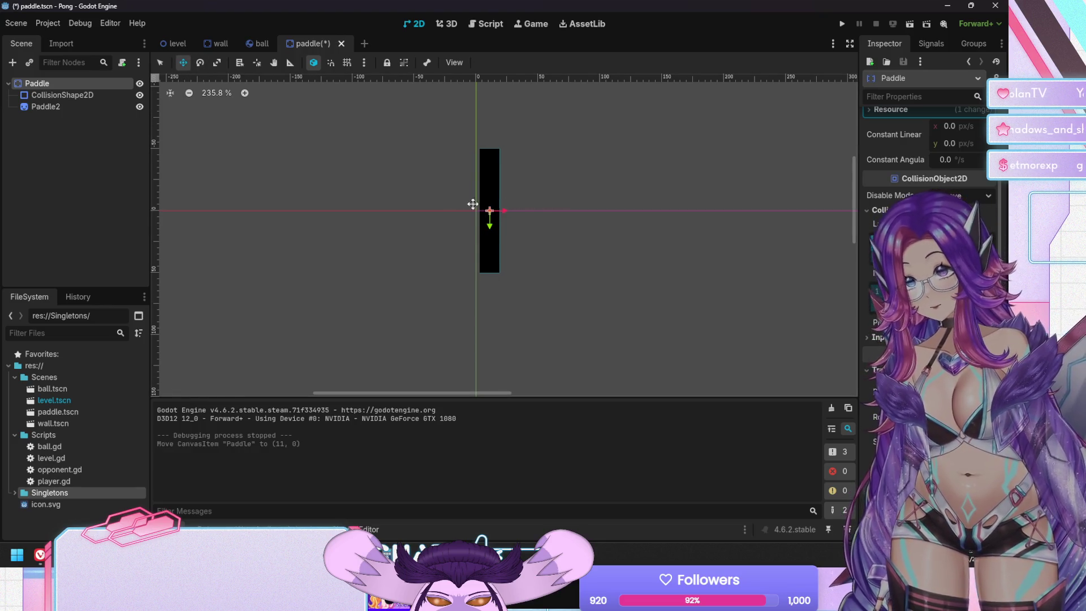
key(ctrl+z)
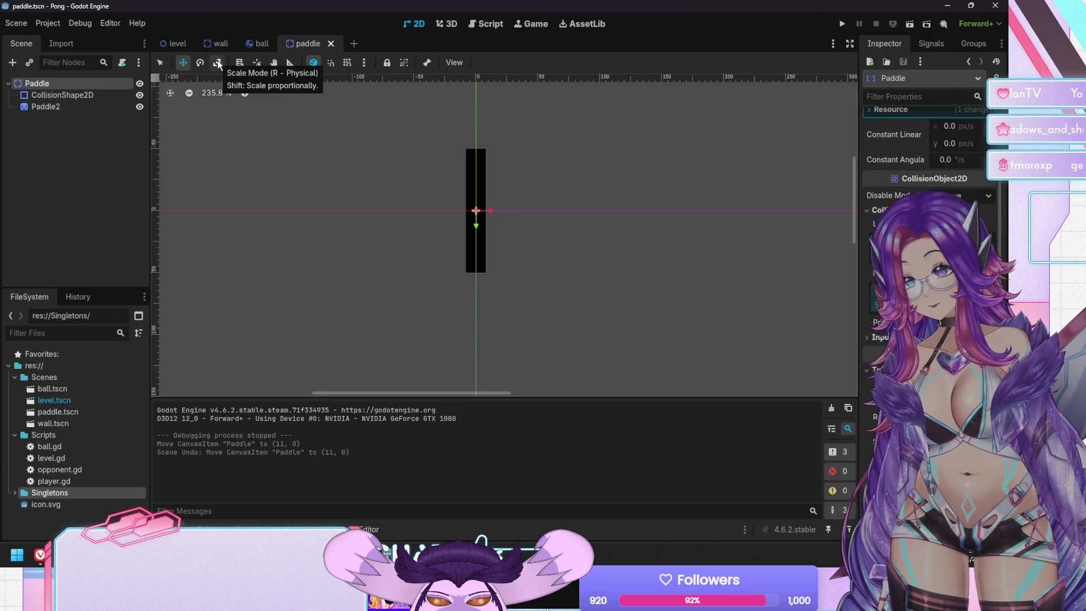
click(217, 62)
mouse_move(493, 211)
mouse_down()
mouse_move(541, 211)
mouse_move(554, 225)
mouse_up()
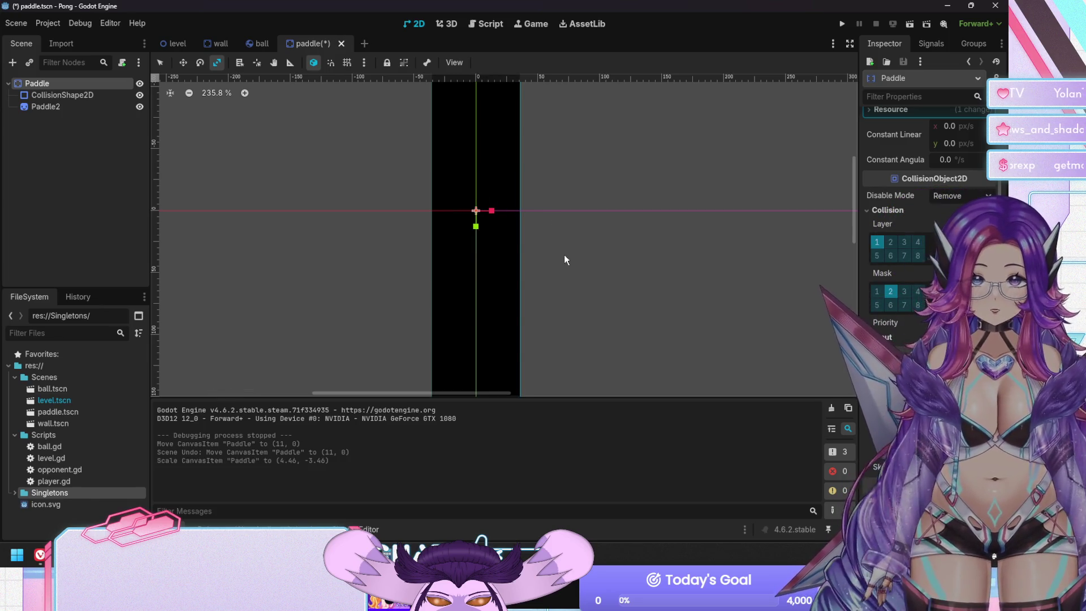
key(ctrl+z)
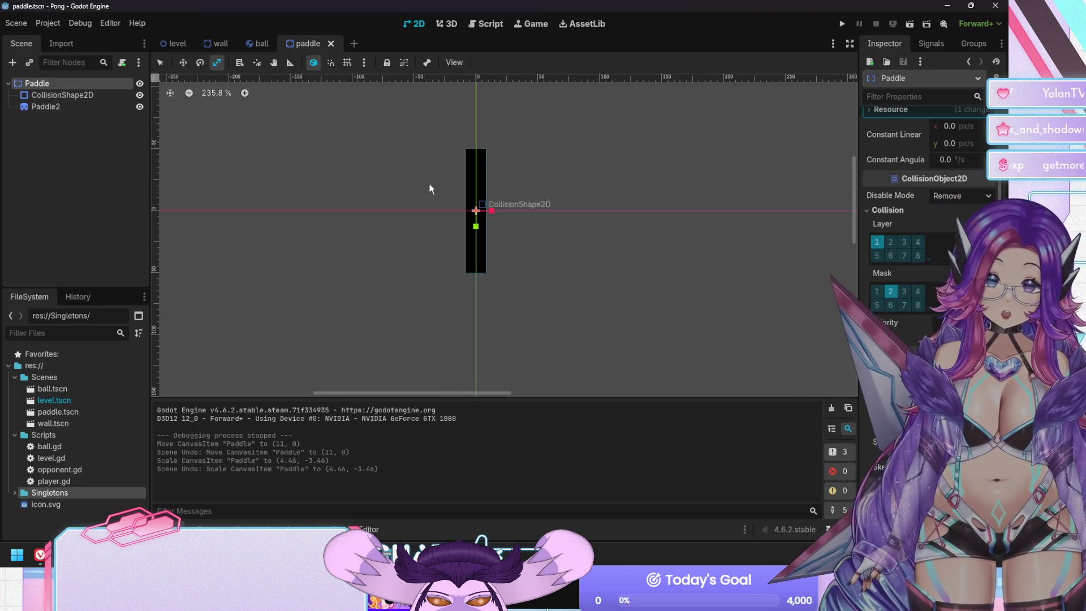
Adjust the Paddle2 sprite's scale in the Inspector.
click(104, 94)
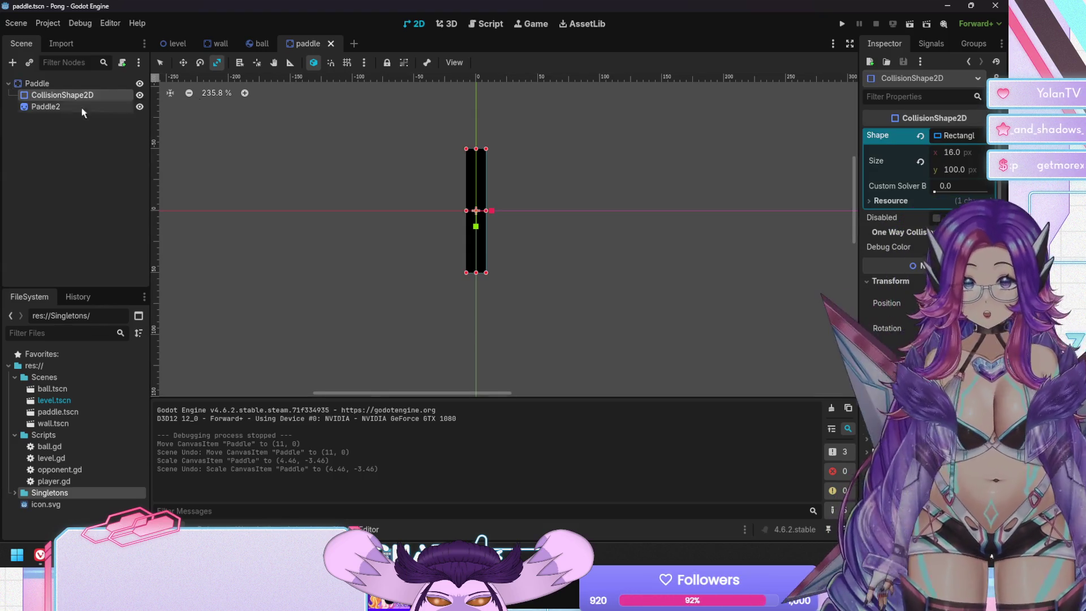
click(75, 106)
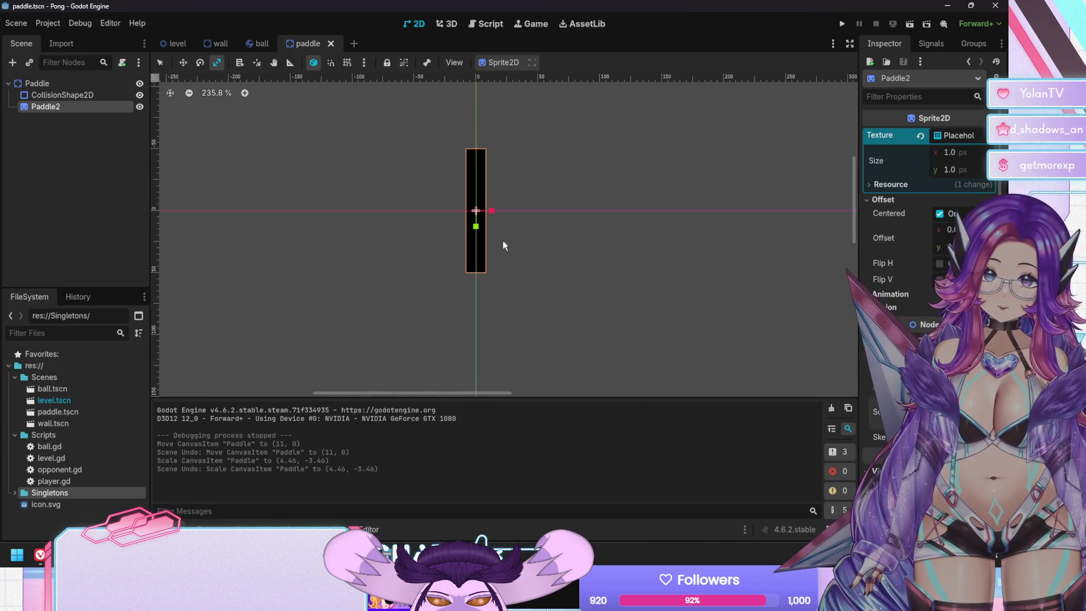
click(475, 211)
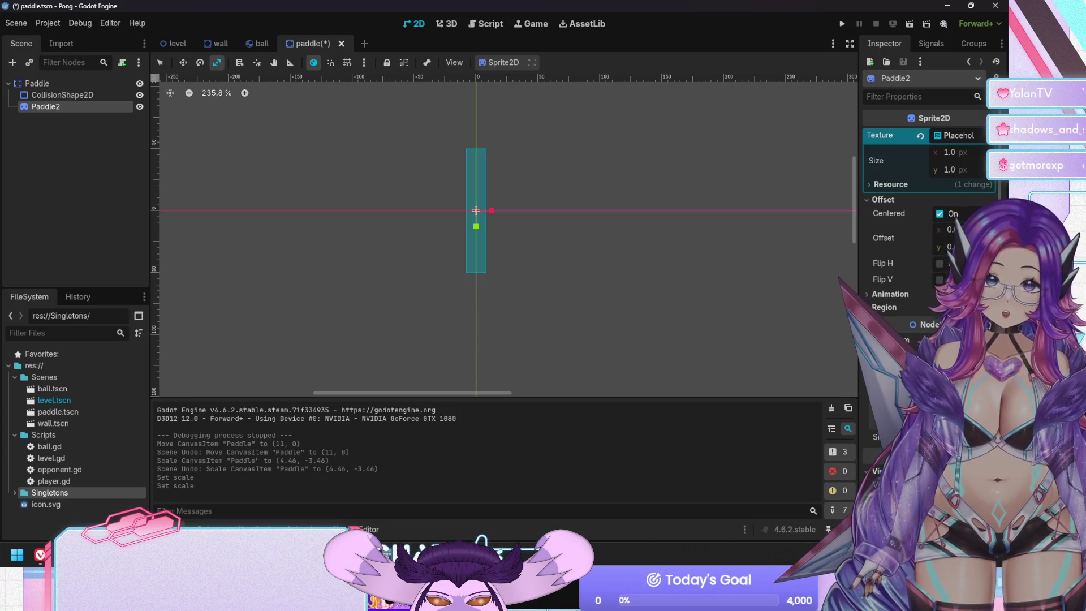
click(867, 430)
click(860, 422)
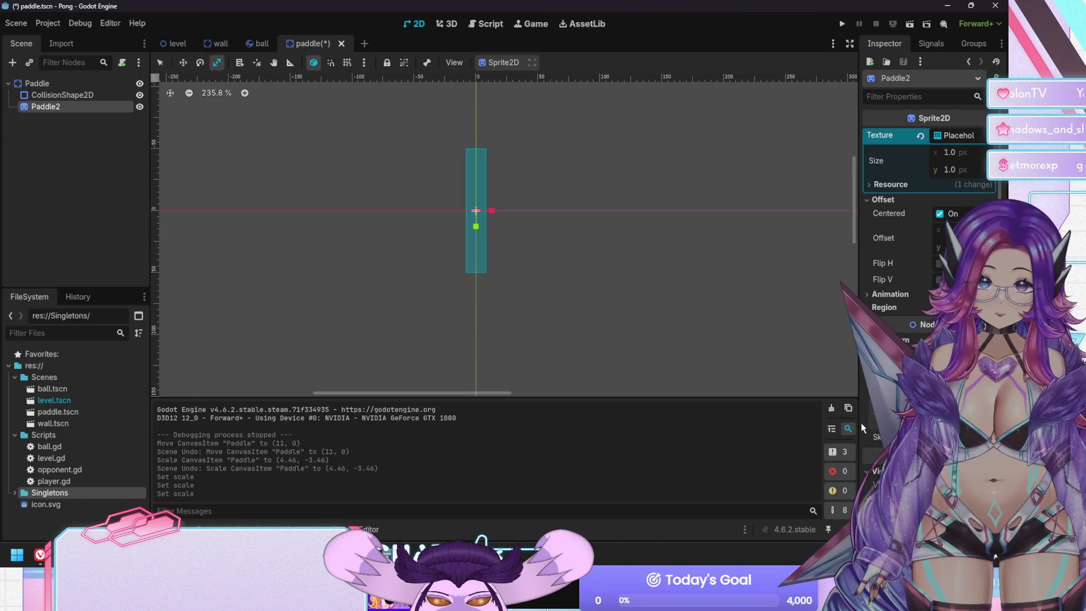
Set the CollisionShape2D rectangle size to 1 × 1.
click(73, 96)
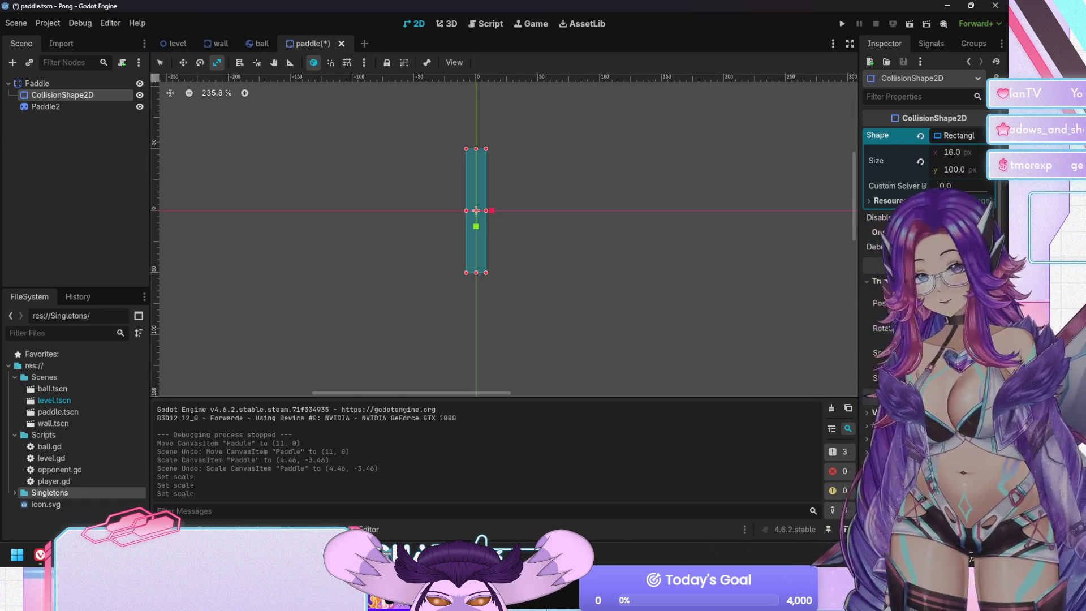
click(954, 156)
text(1)
key(Tab)
text(1)
key(Return)
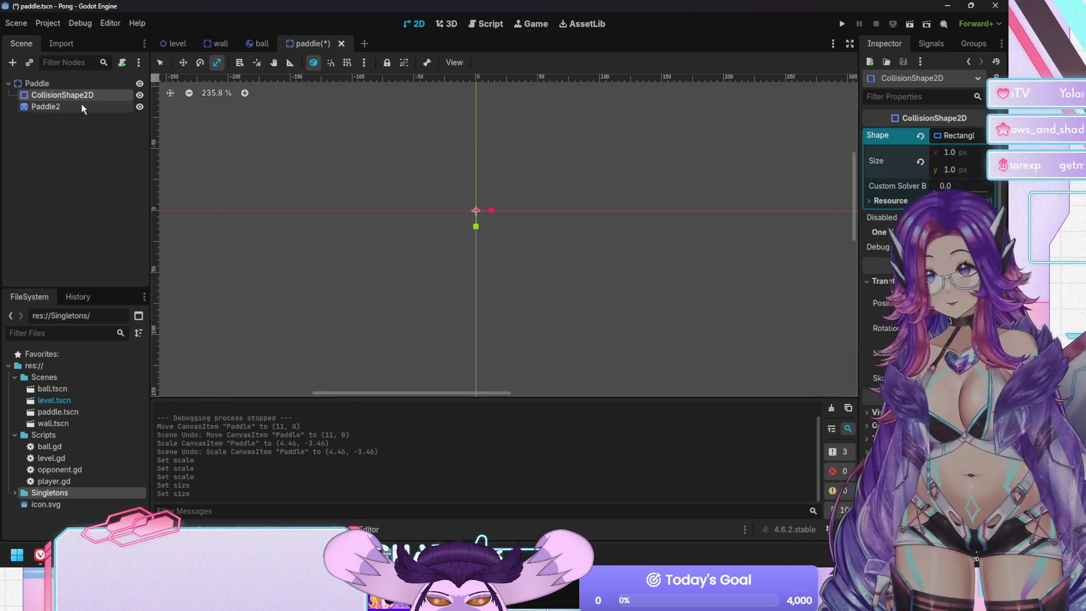
Commit the new sprite scale and save the paddle scene.
click(37, 84)
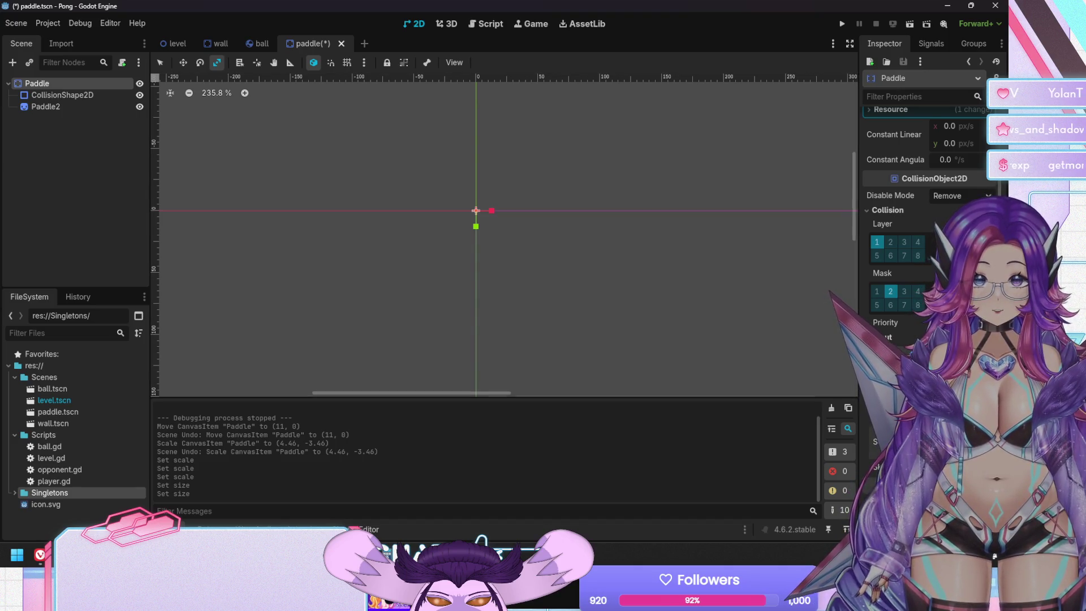
key(Return)
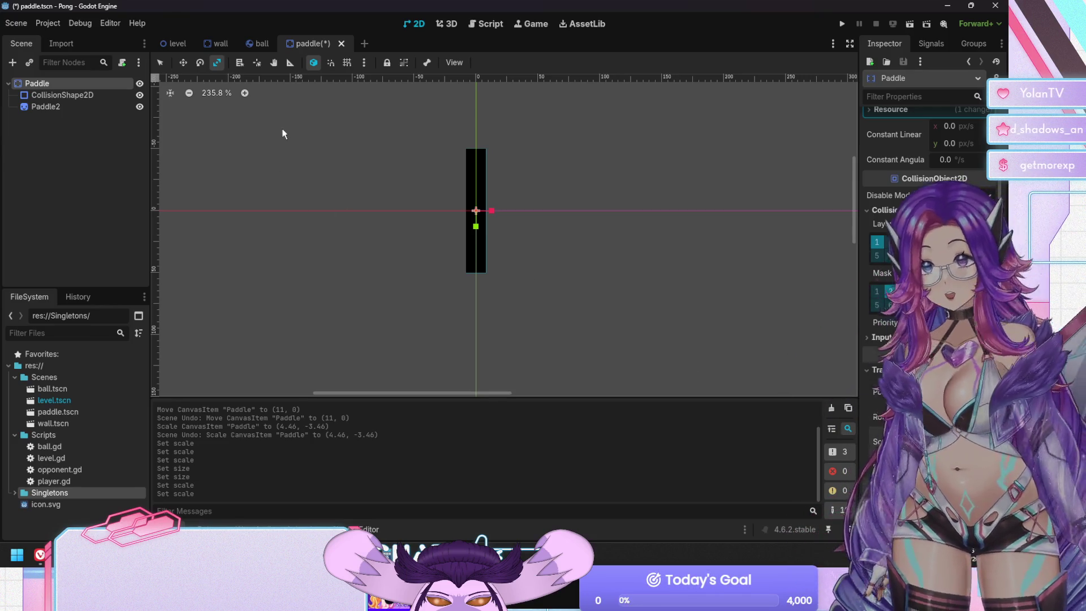
key(ctrl+s)
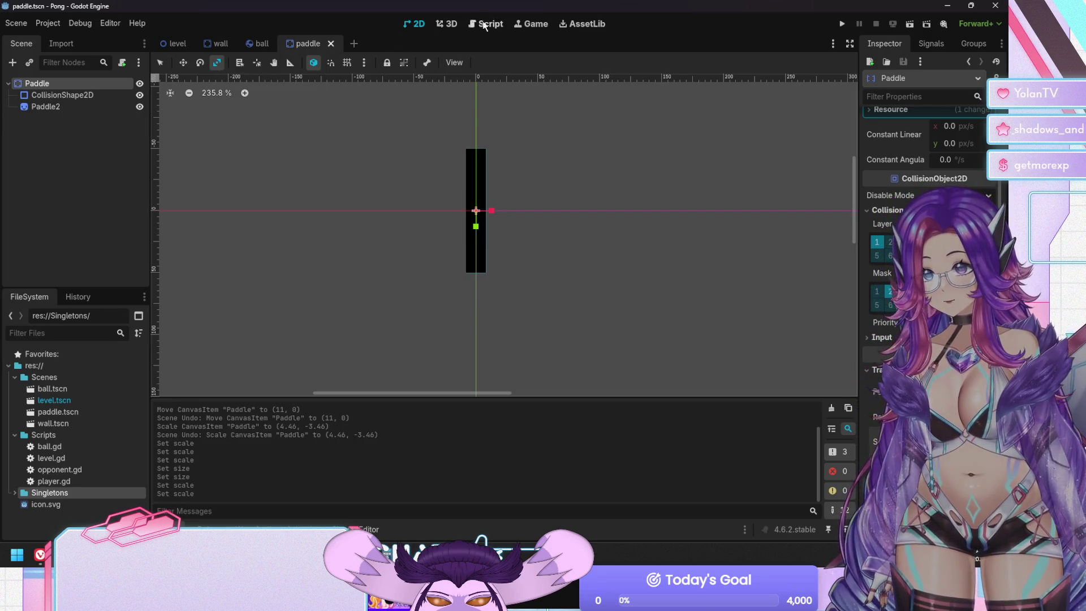
click(485, 24)
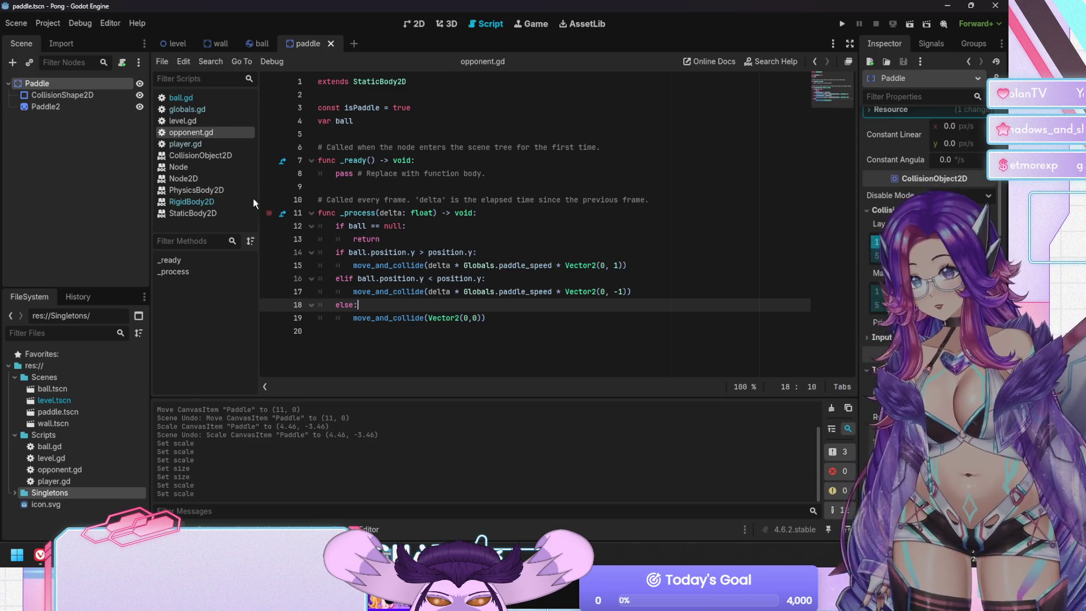
click(214, 142)
click(212, 132)
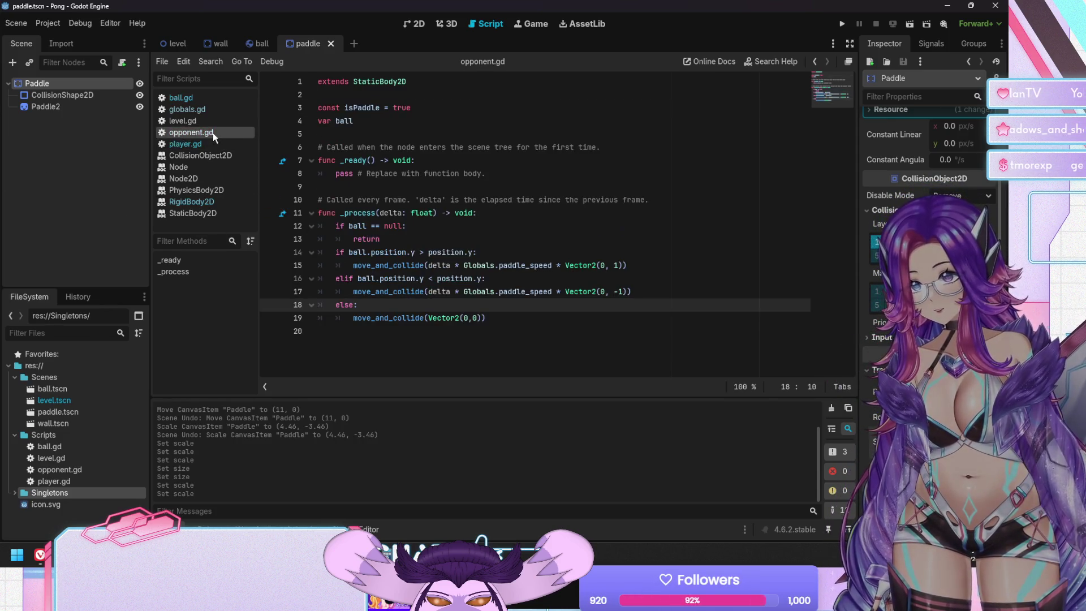
click(433, 245)
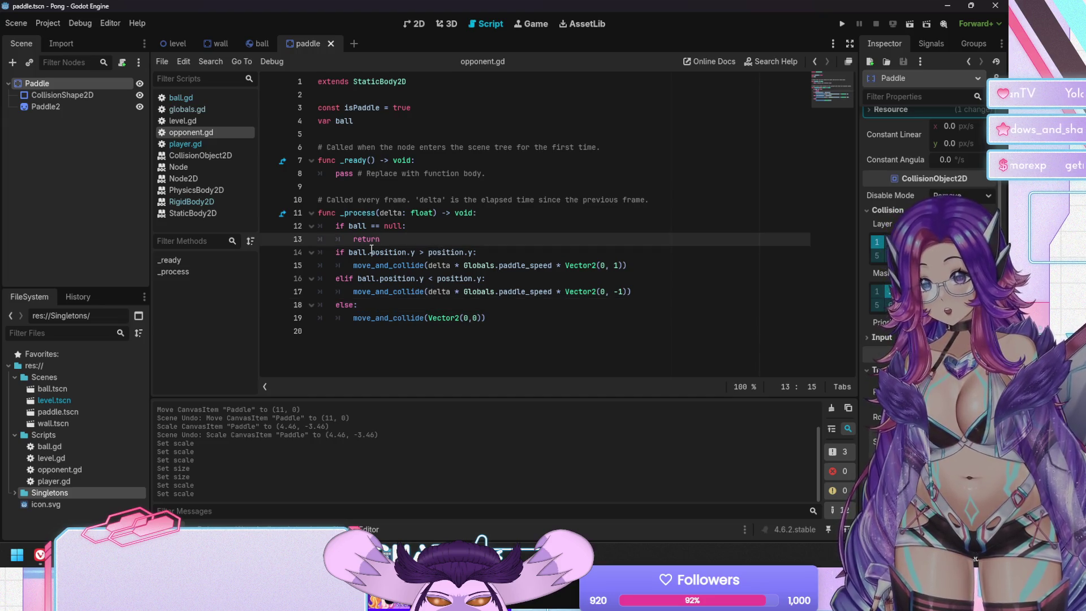
mouse_move(368, 250)
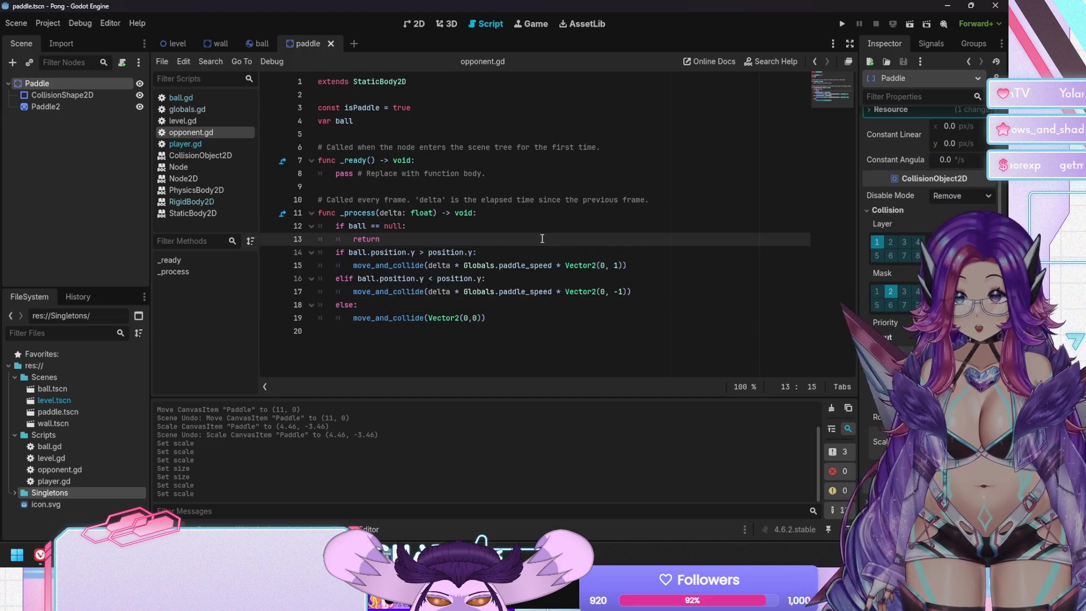
click(499, 256)
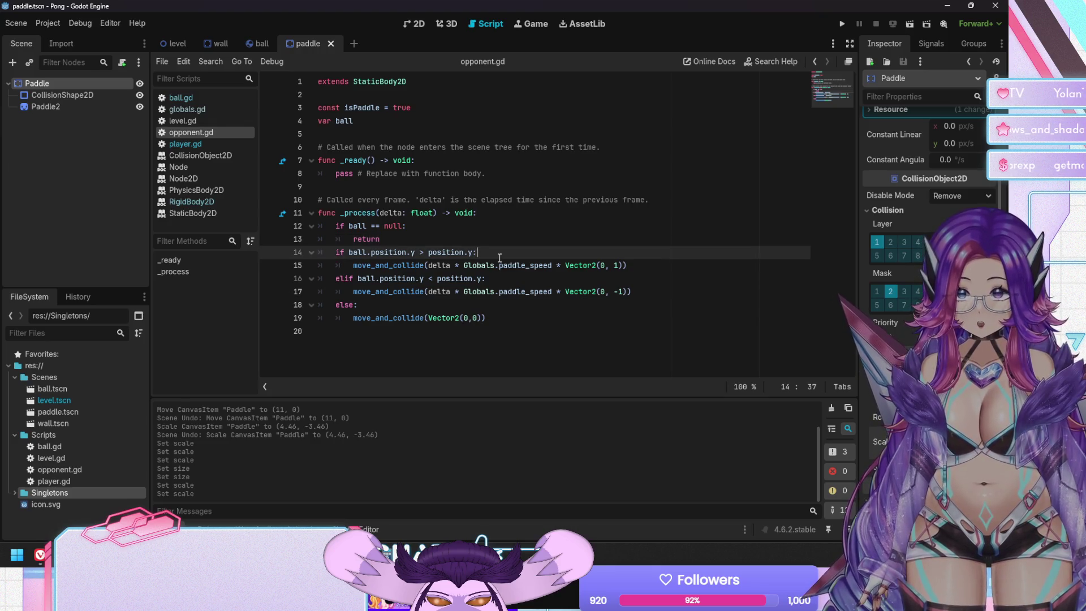
click(390, 122)
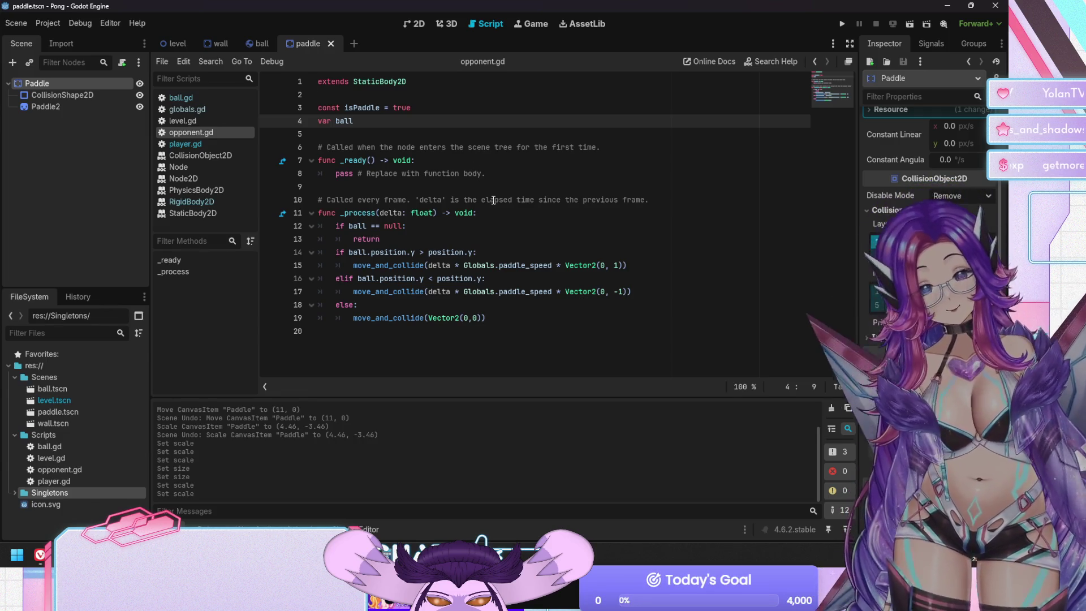
key(Up)
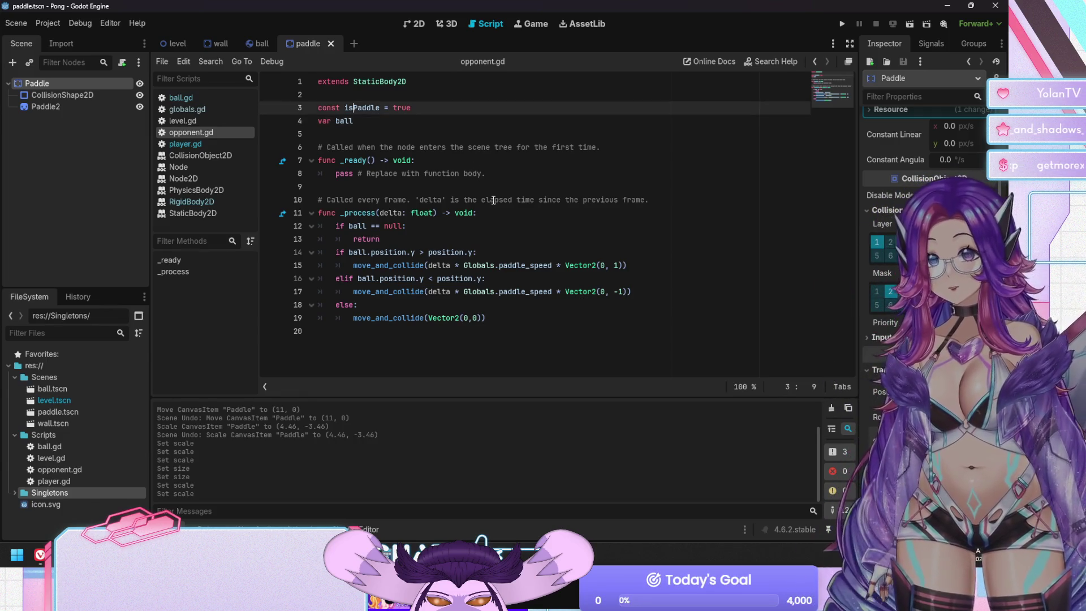
Add a line above var ball declaring size_offset as self.scale.y / 2.
key(End)
key(Return)
text(const)
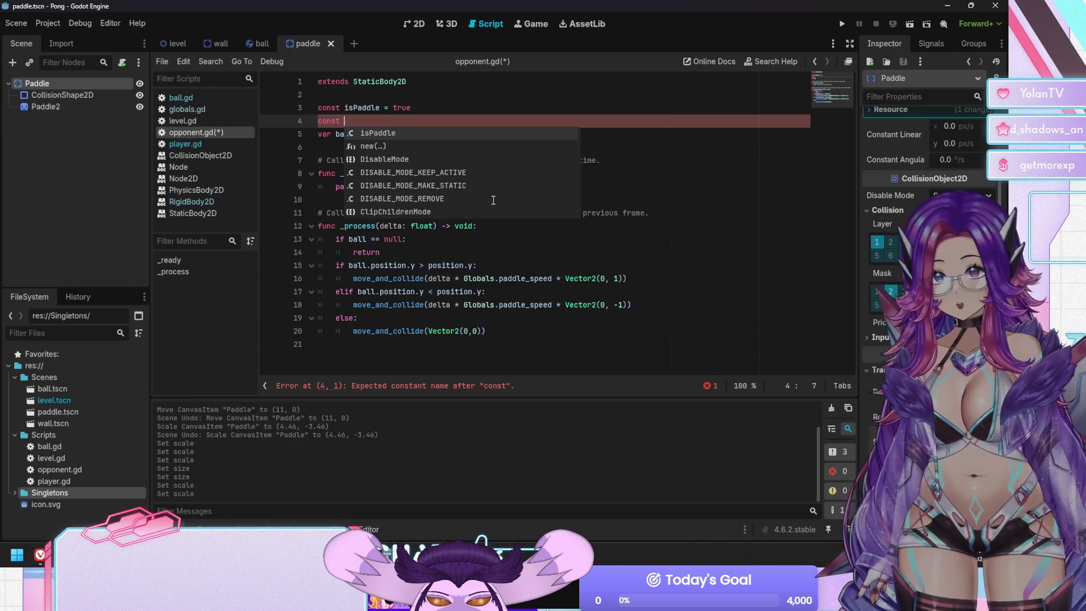
text(size_offs)
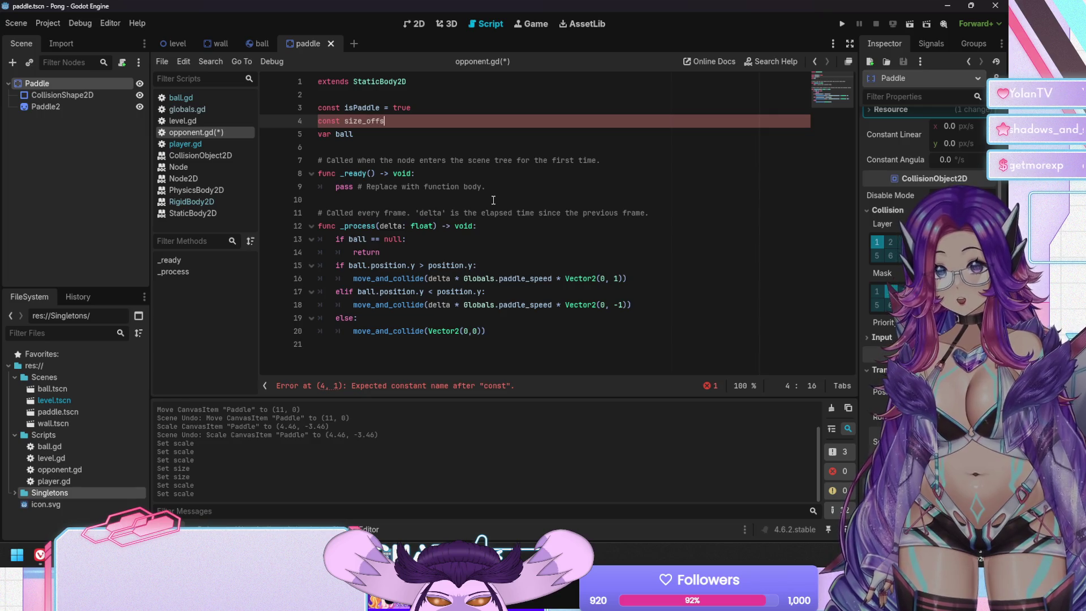
text(et = sc)
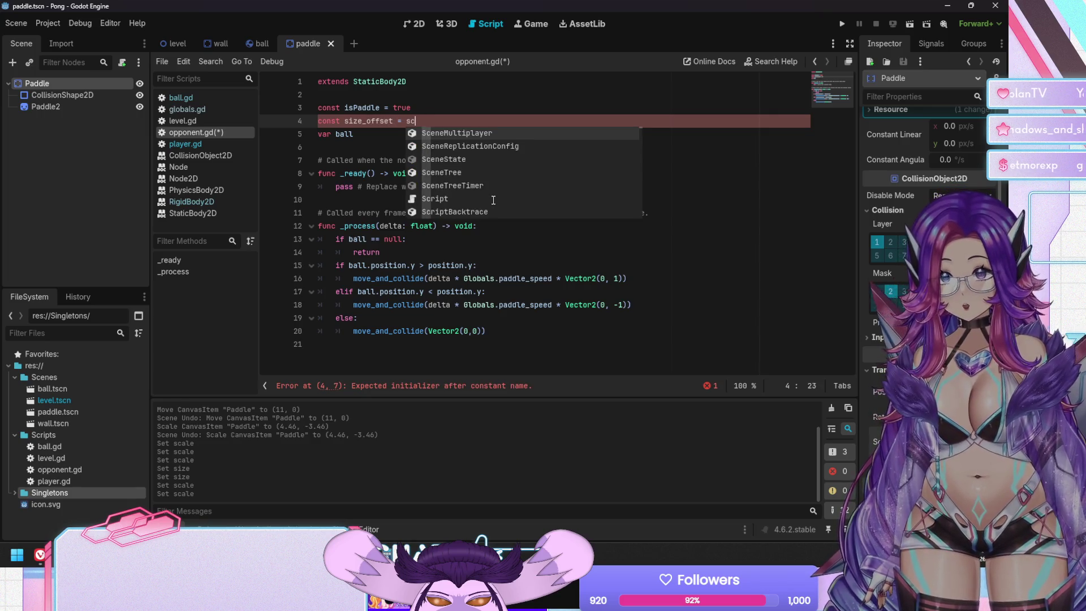
text(ale)
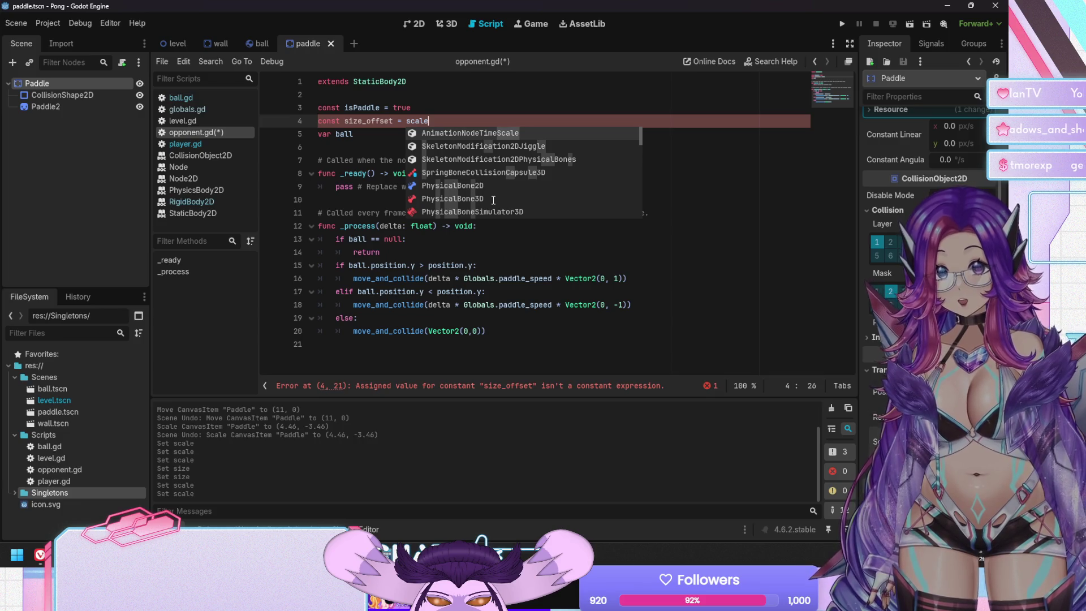
key(BackSpace)
key(BackSpace)
key(BackSpace)
text(size)
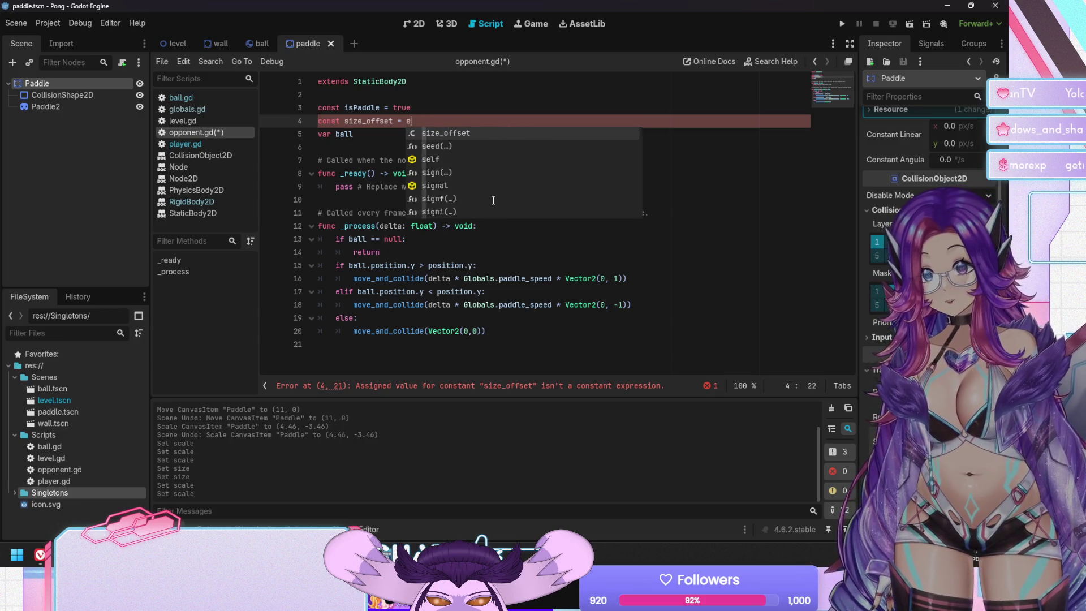
key(BackSpace)
key(BackSpace)
key(BackSpace)
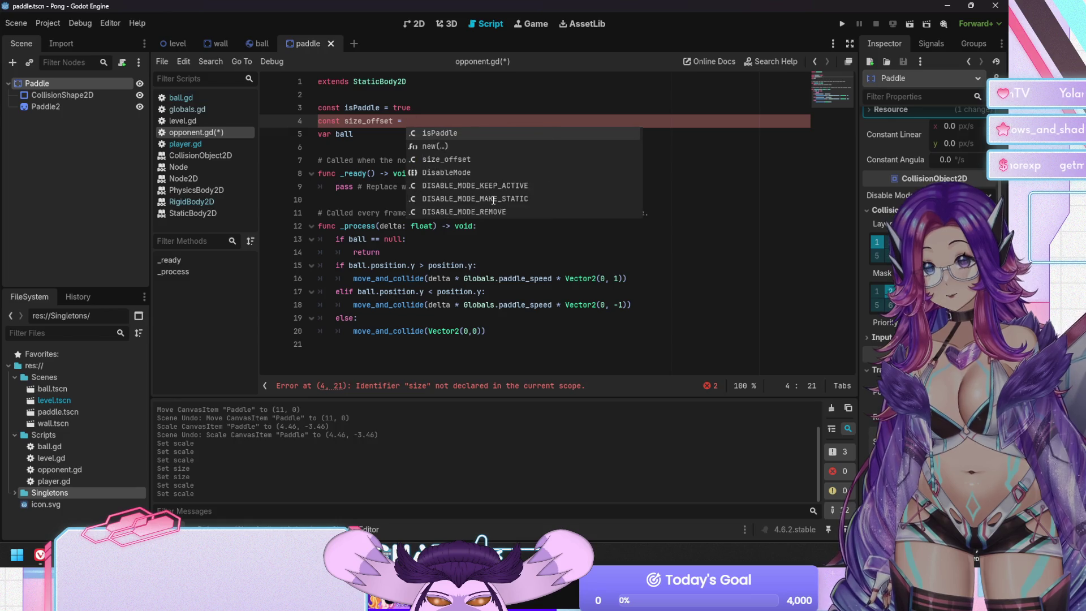
text(self.sca)
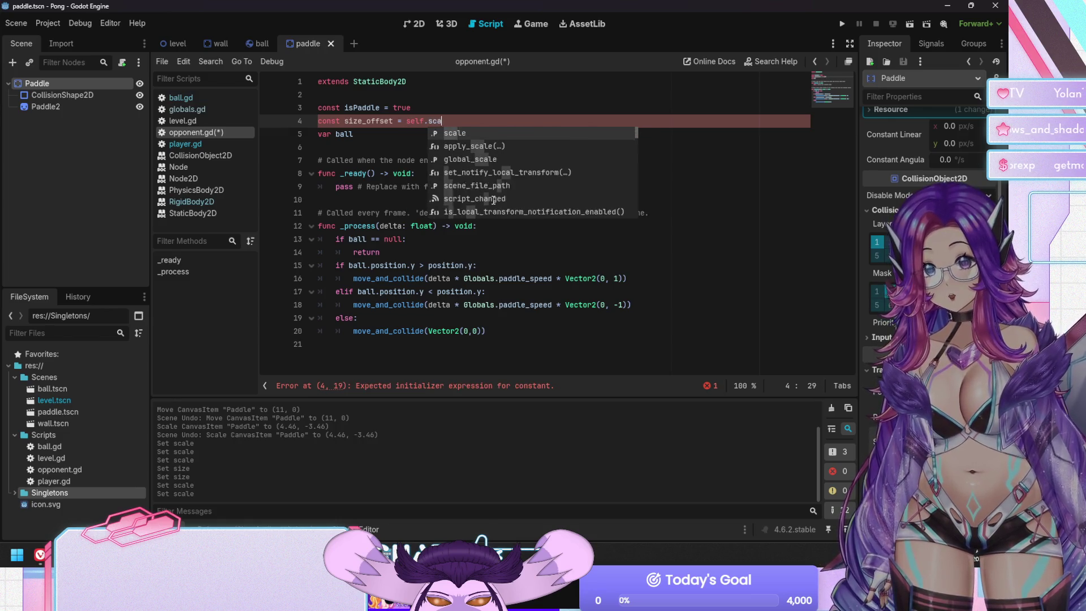
text(le)
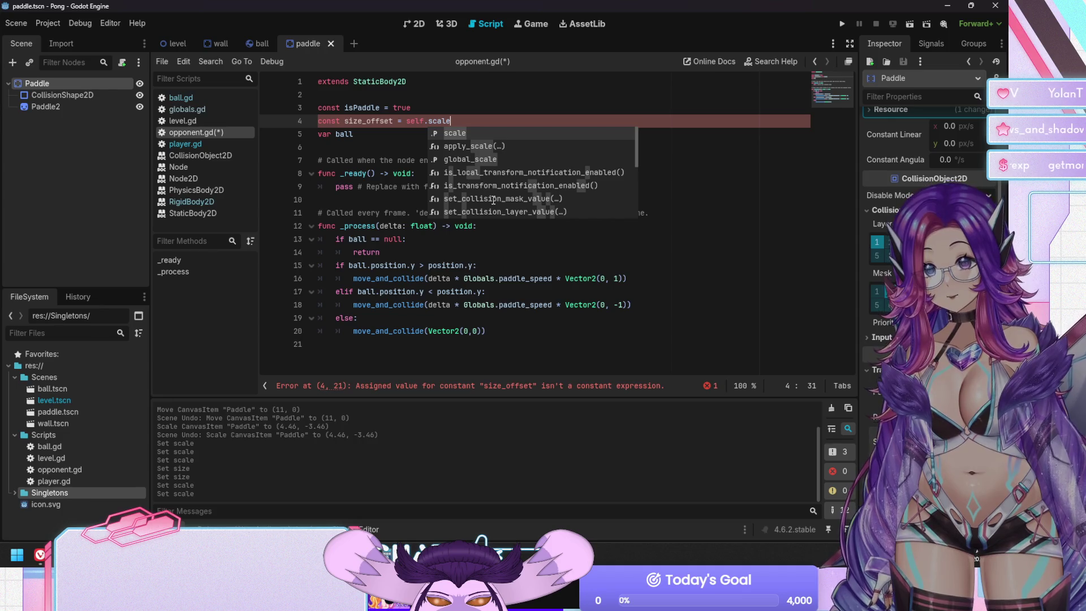
key(Escape)
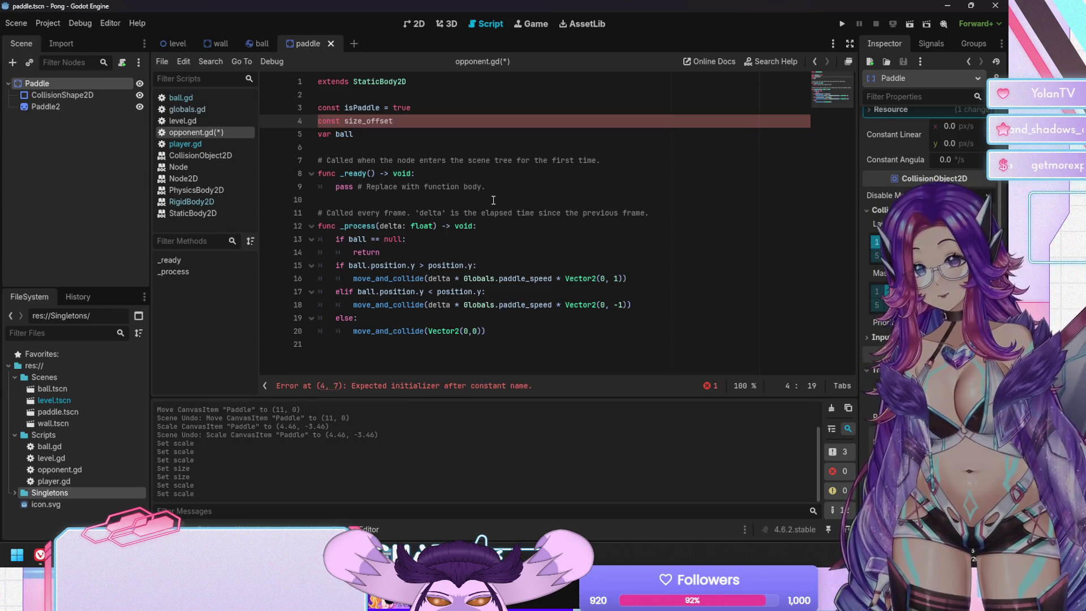
text(:= scale.)
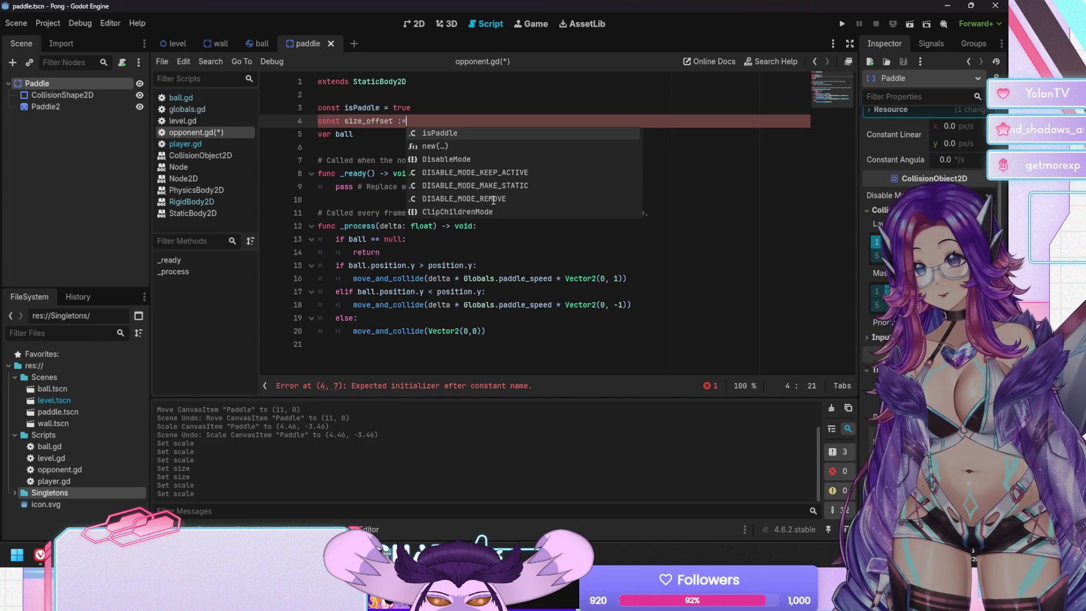
key(BackSpace)
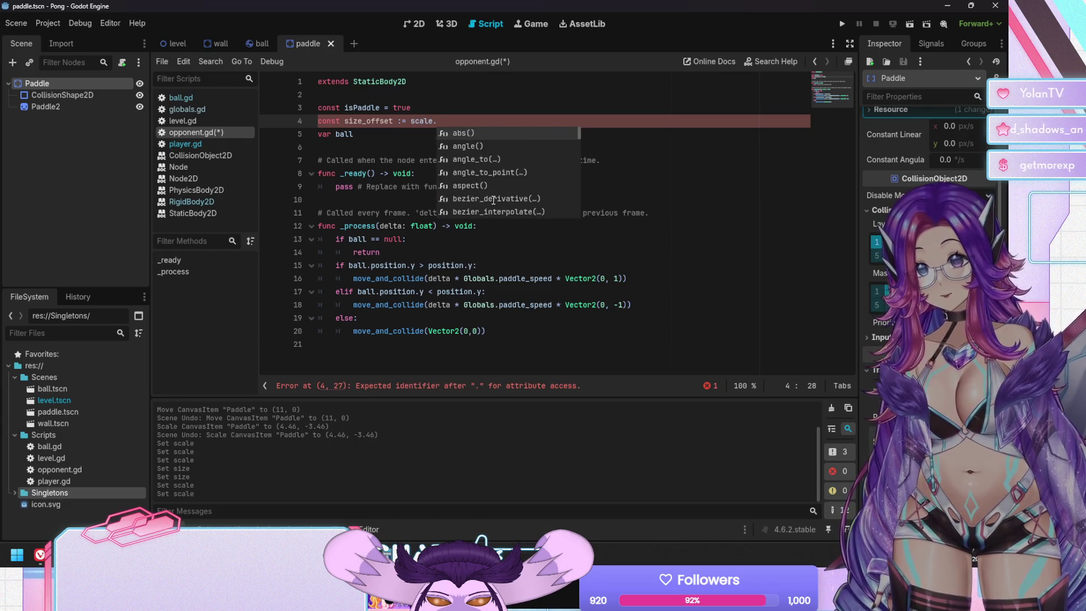
text(.y)
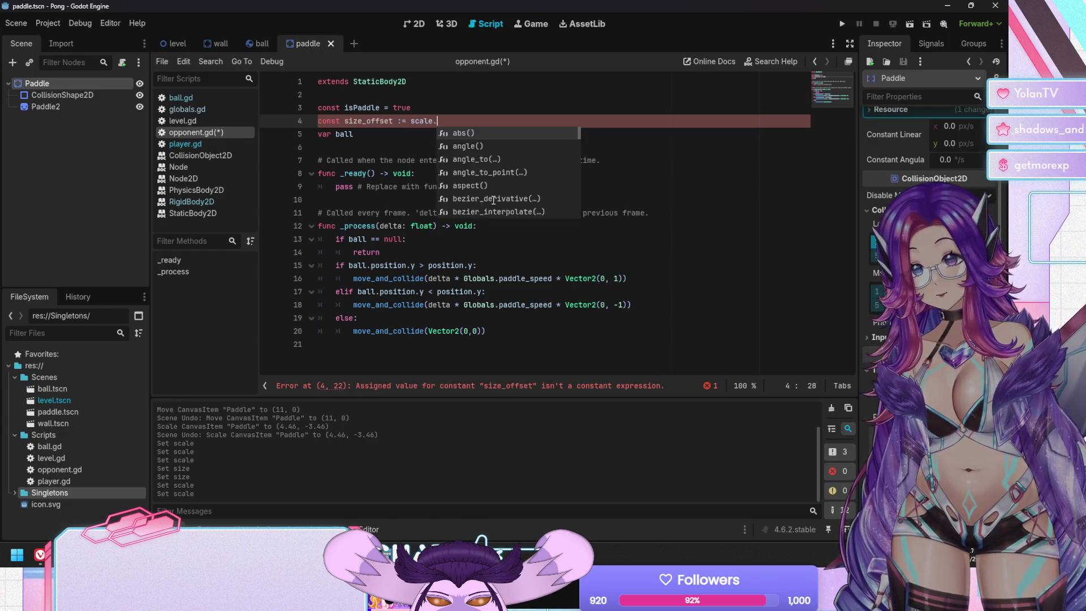
text( / 2)
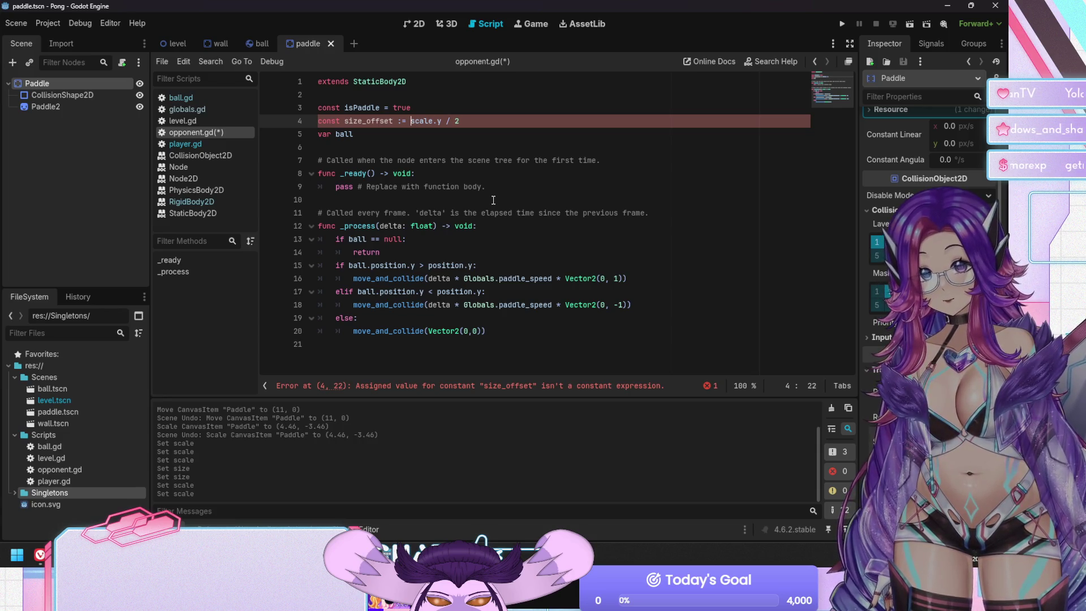
text(elf.s)
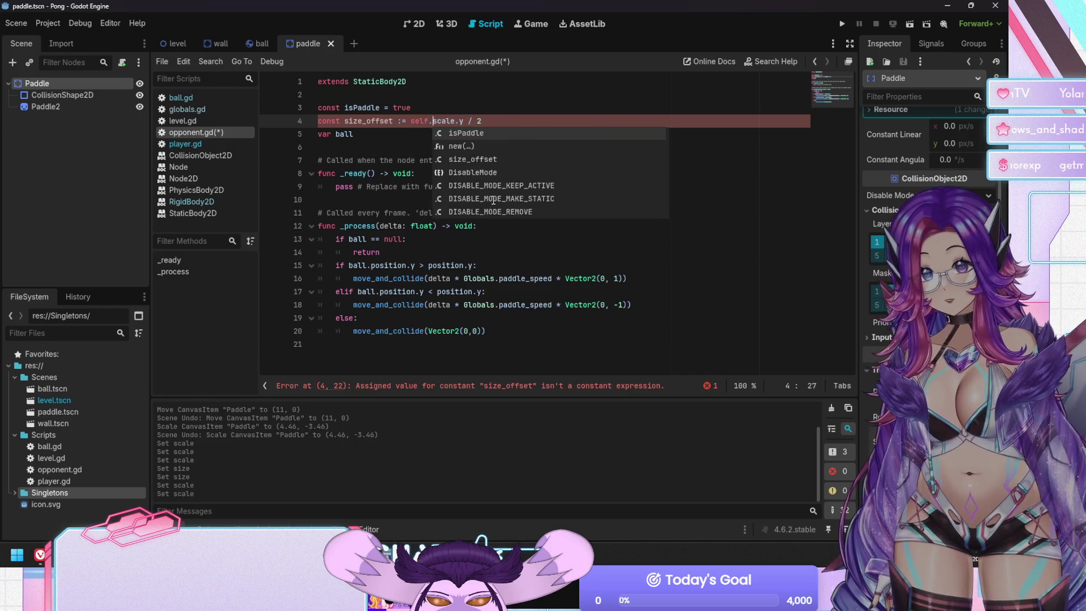
key(Escape)
Change the size_offset declaration from const to var and save opponent.gd.
key(Down)
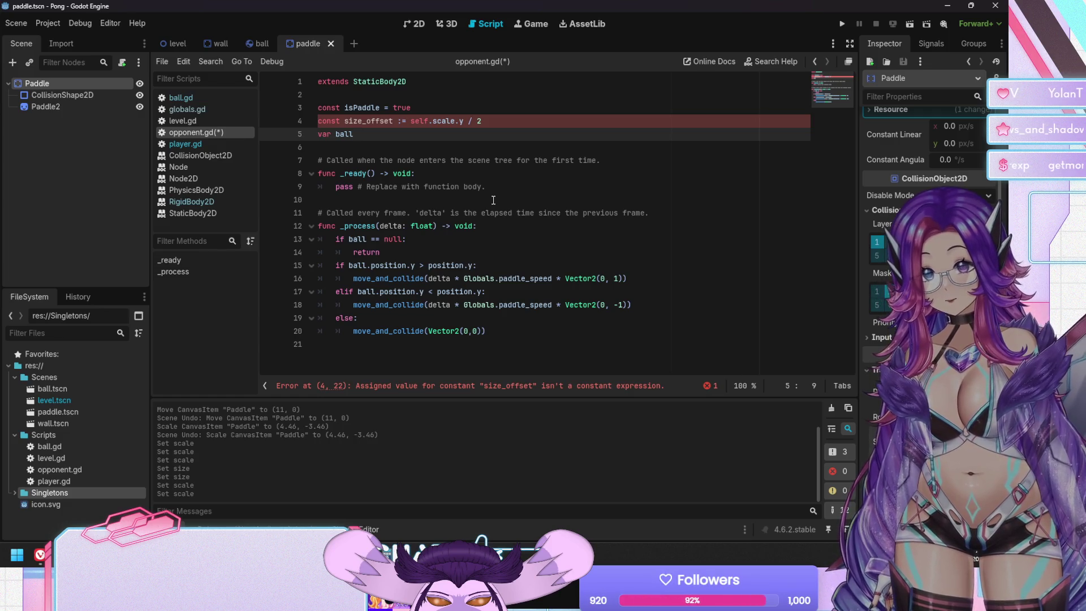
key(Up)
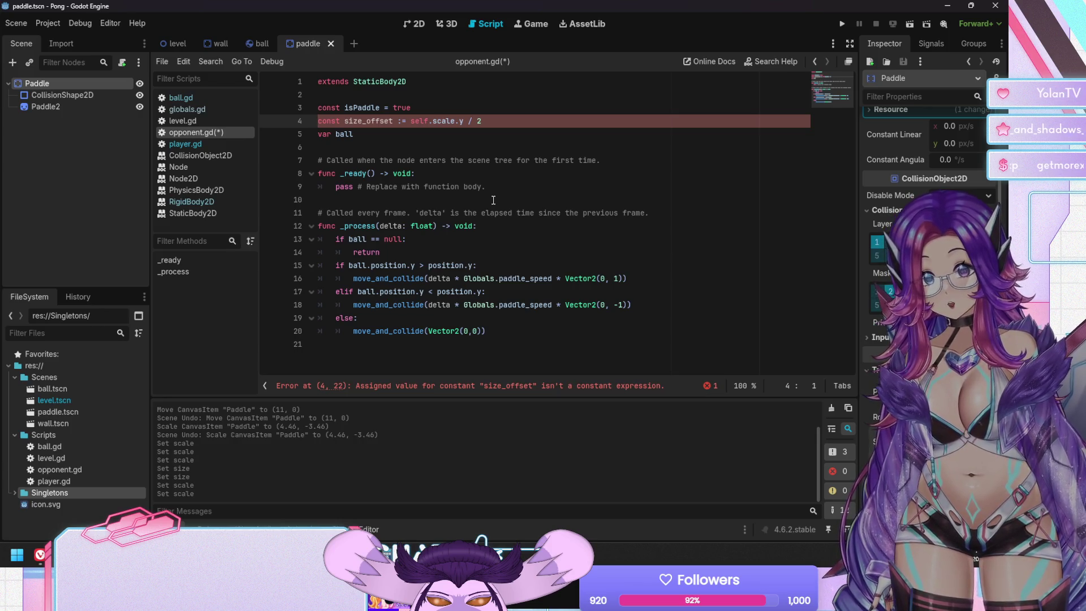
key(Delete)
key(Delete)
key(Delete)
text(var)
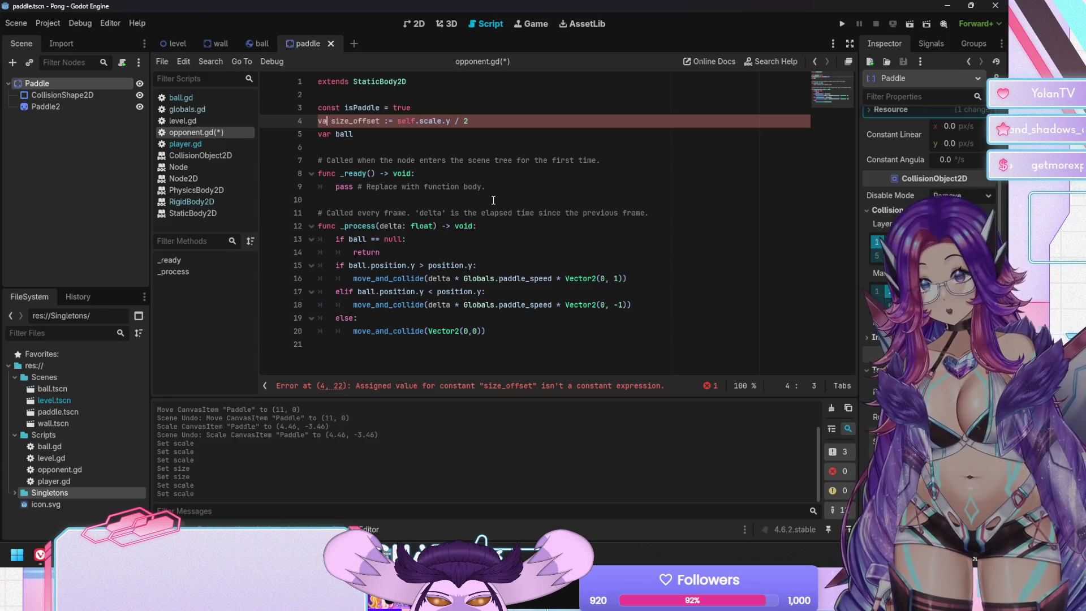
key(ctrl+s)
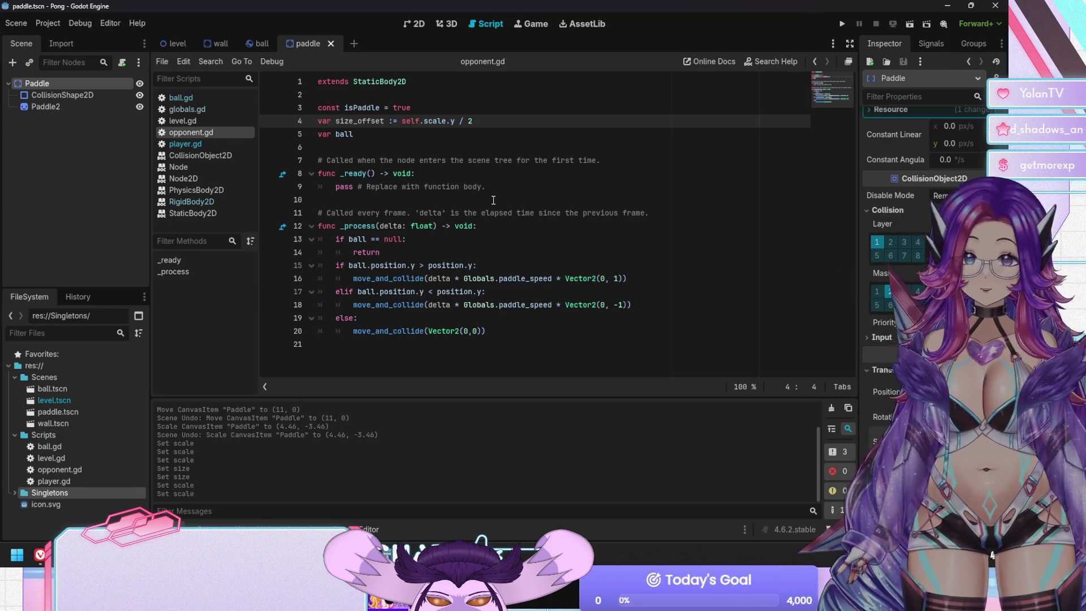
key(Down)
key(Down)
key(Down)
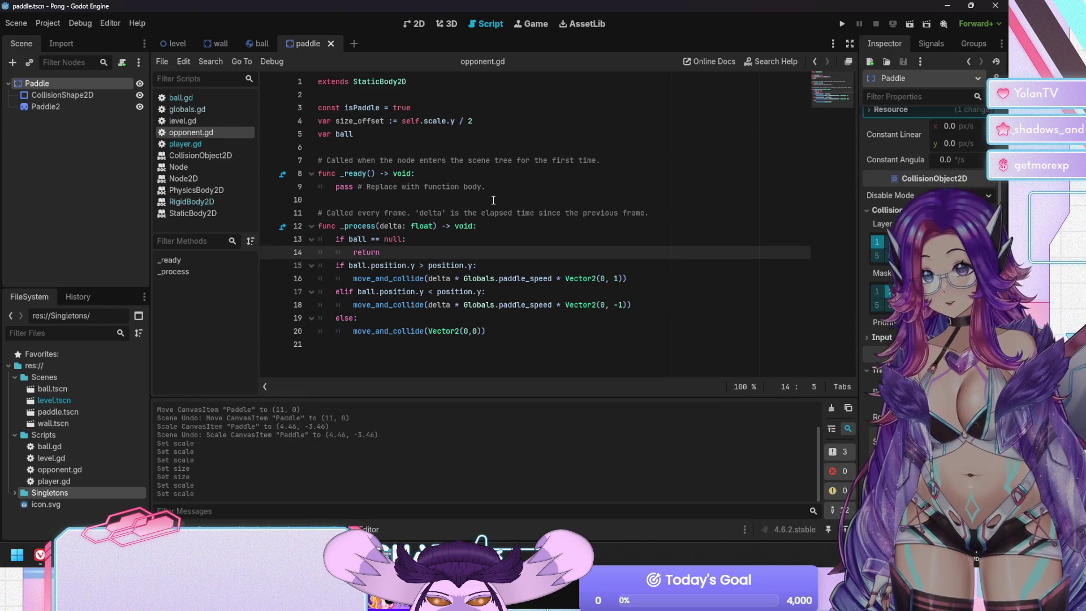
Use scale.y / 4 for size_offset, add +size_offset and -size_offset to the ball checks, and run.
key(Down)
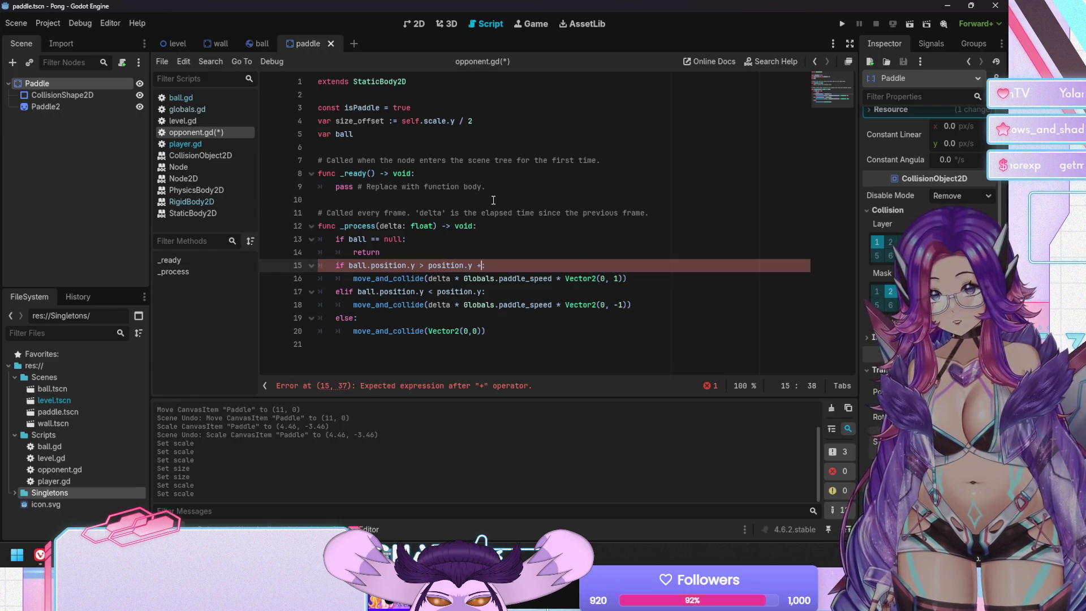
click(496, 125)
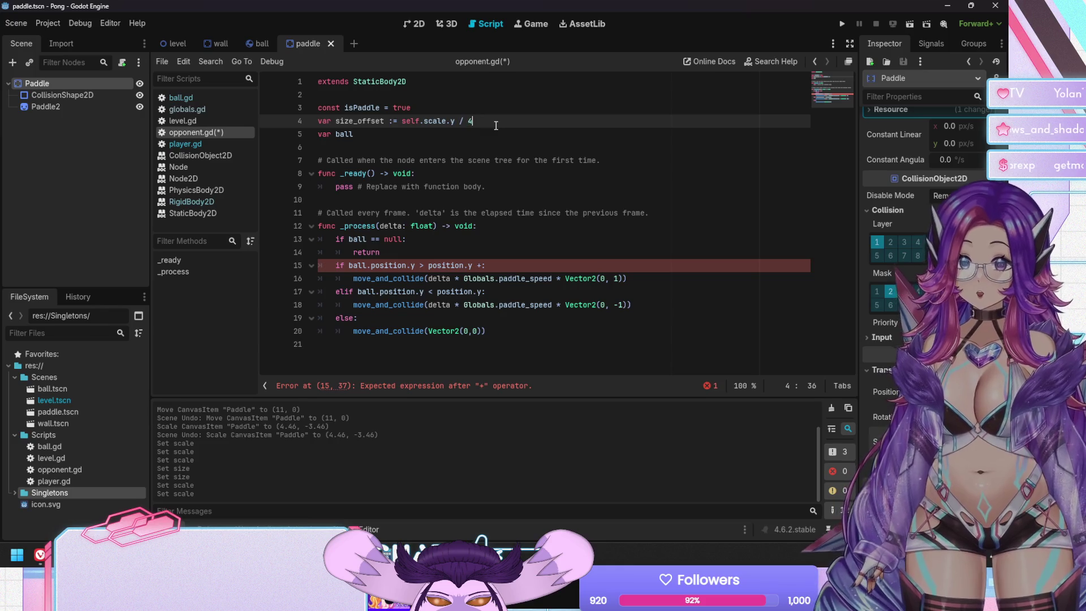
key(Down)
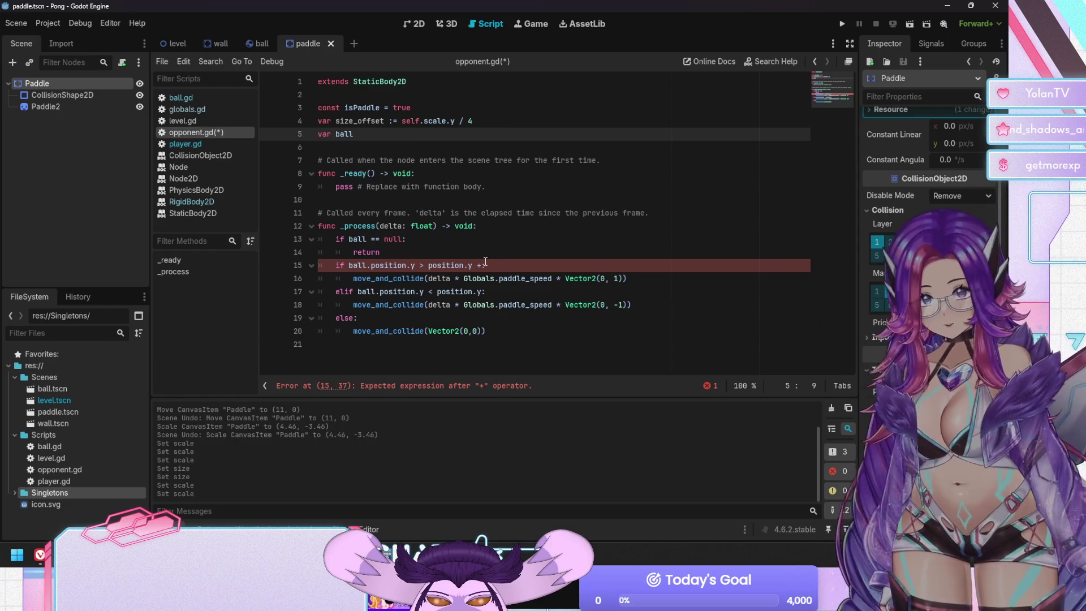
click(485, 264)
text(s)
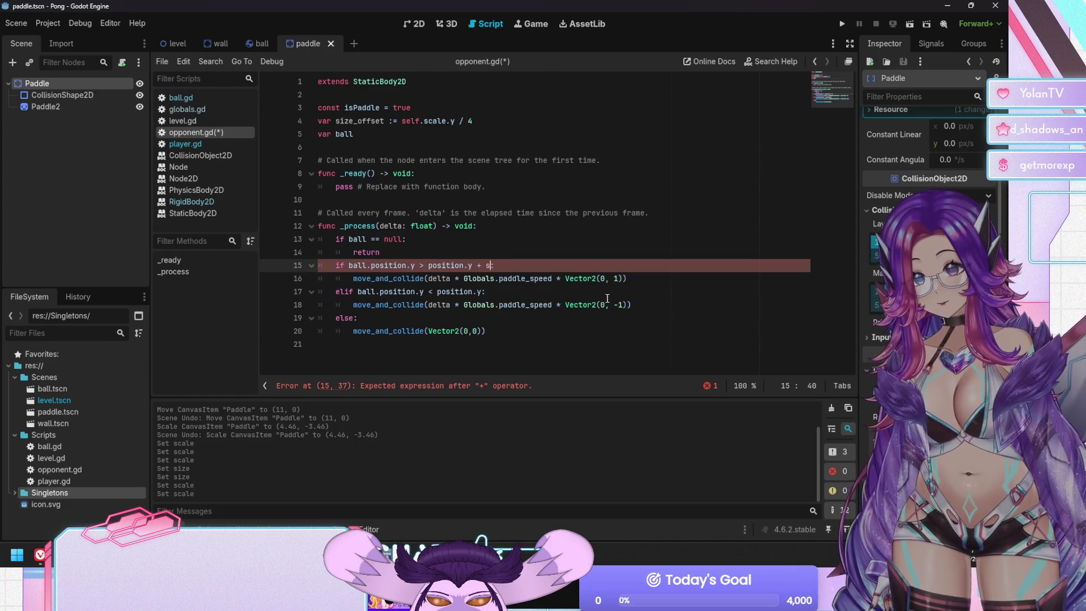
text(iz)
key(Return)
key(Down)
key(Down)
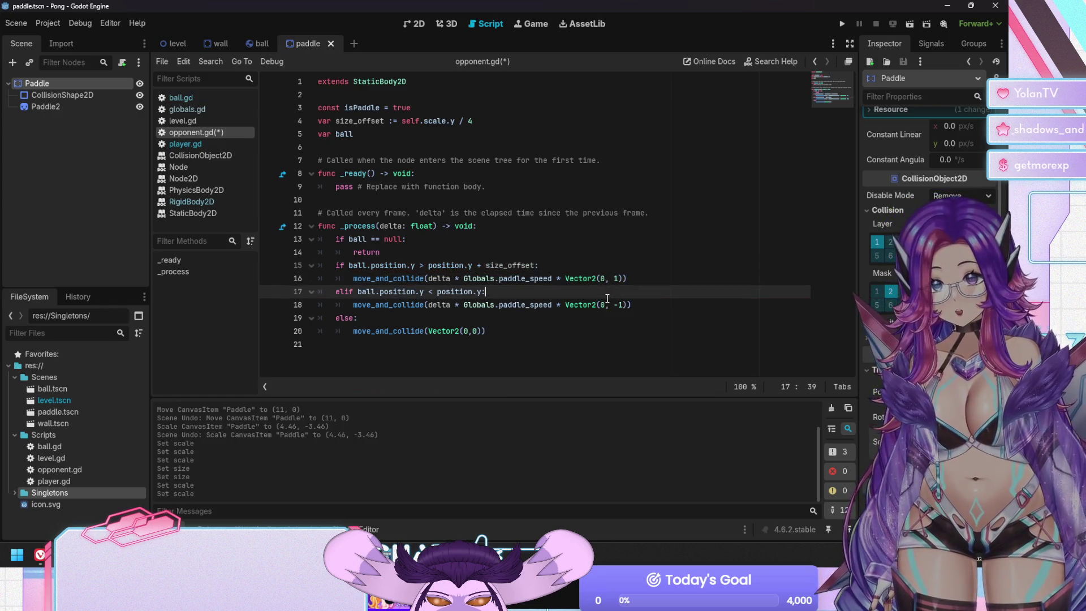
text(- siz)
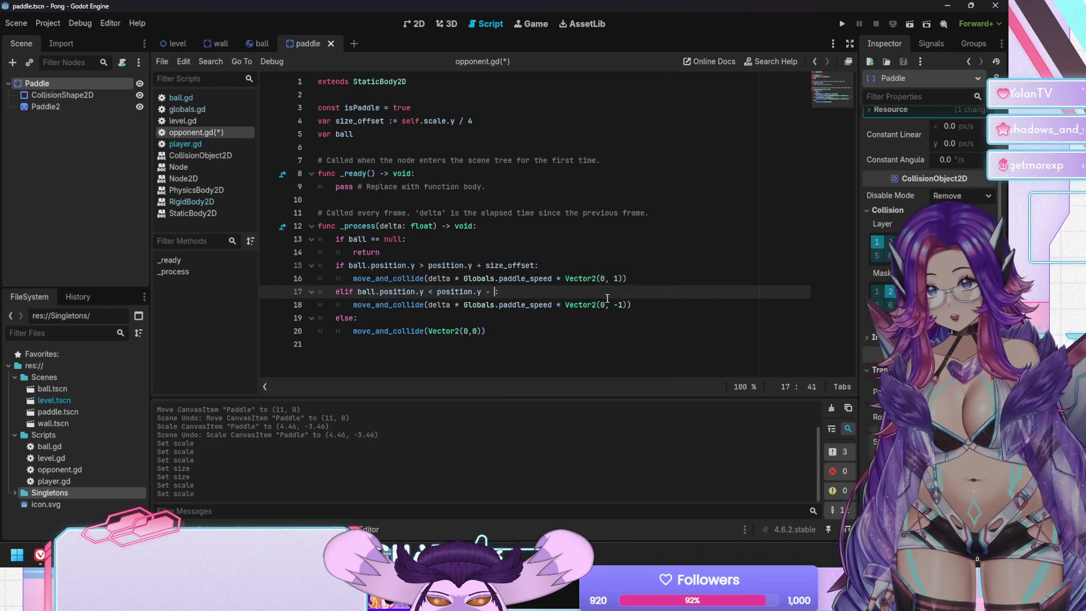
text(e)
key(Return)
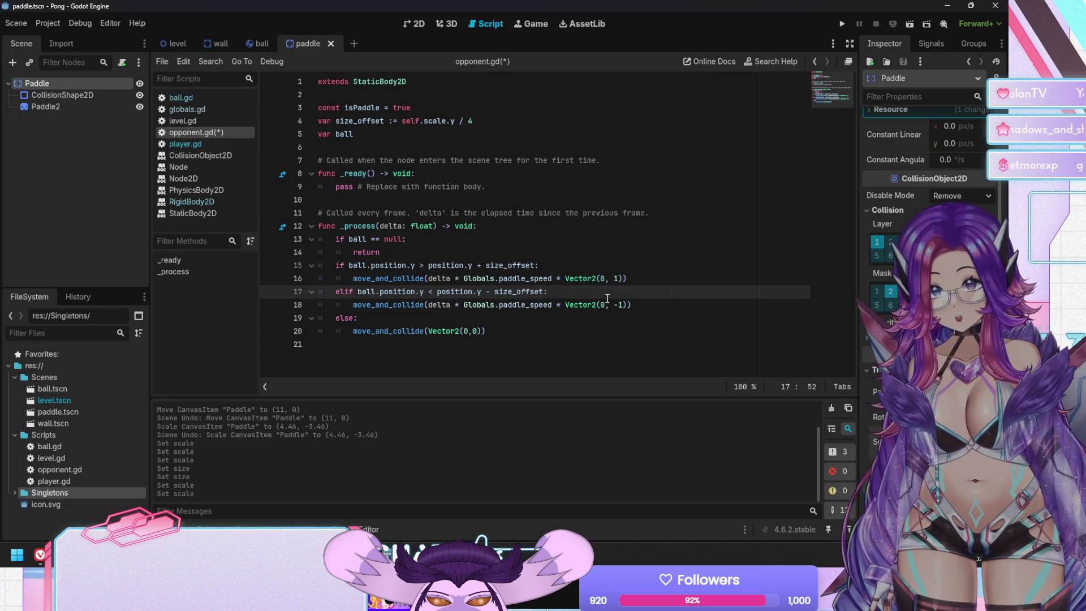
key(F5)
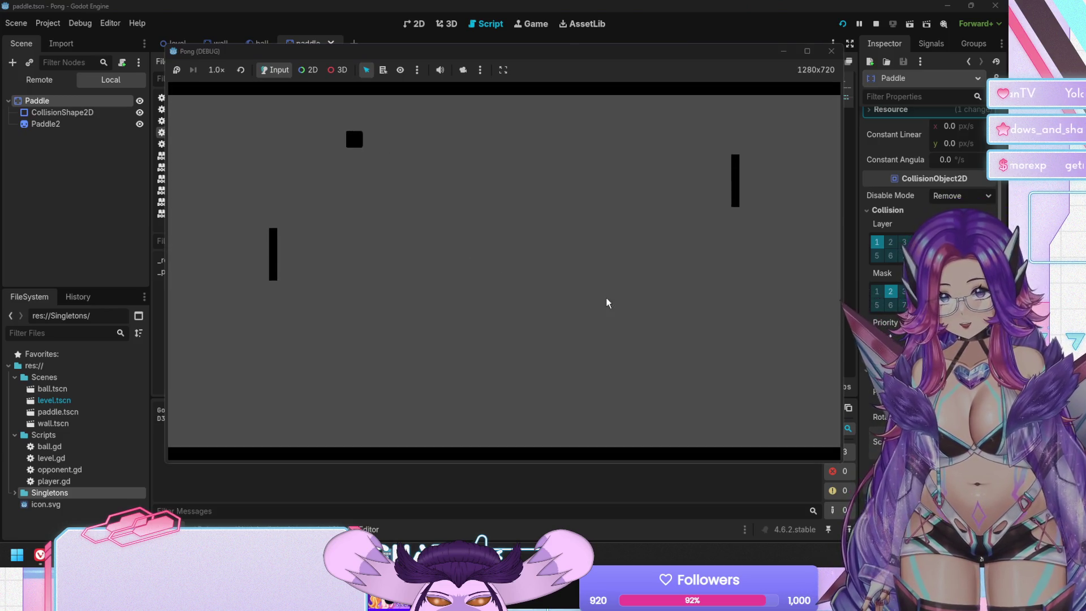
Run Pong twice, steering the player paddle up and down, stopping each run with F8.
key(Up)
key(Down)
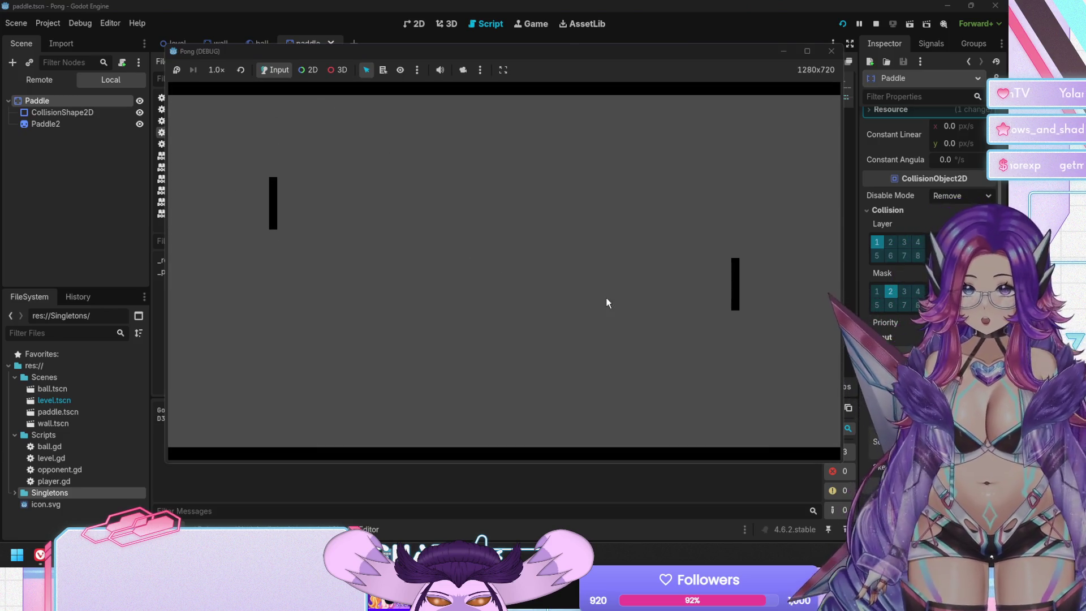
key(F8)
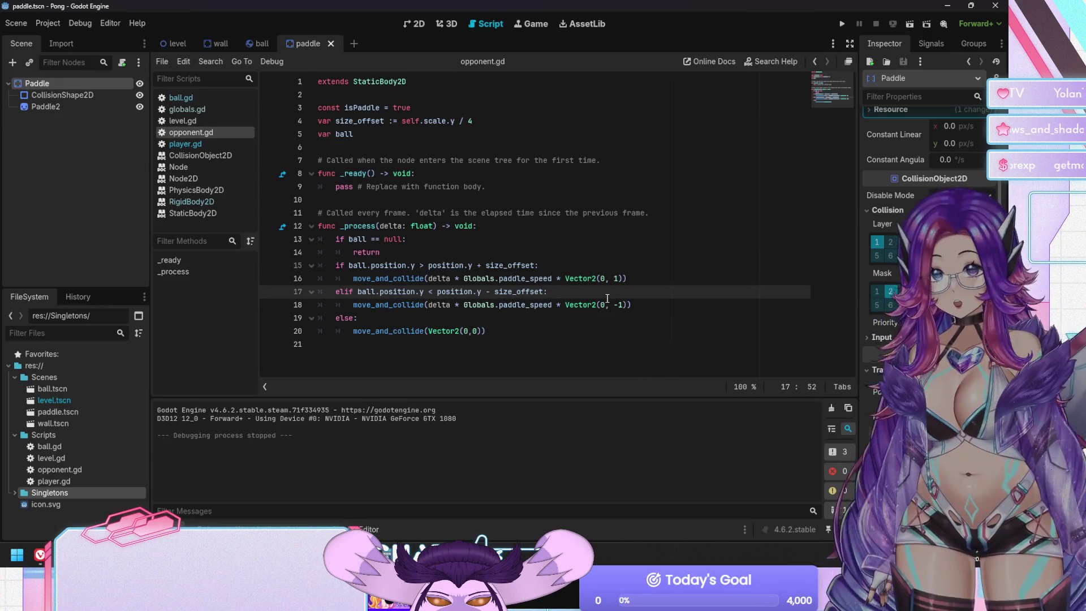
key(F5)
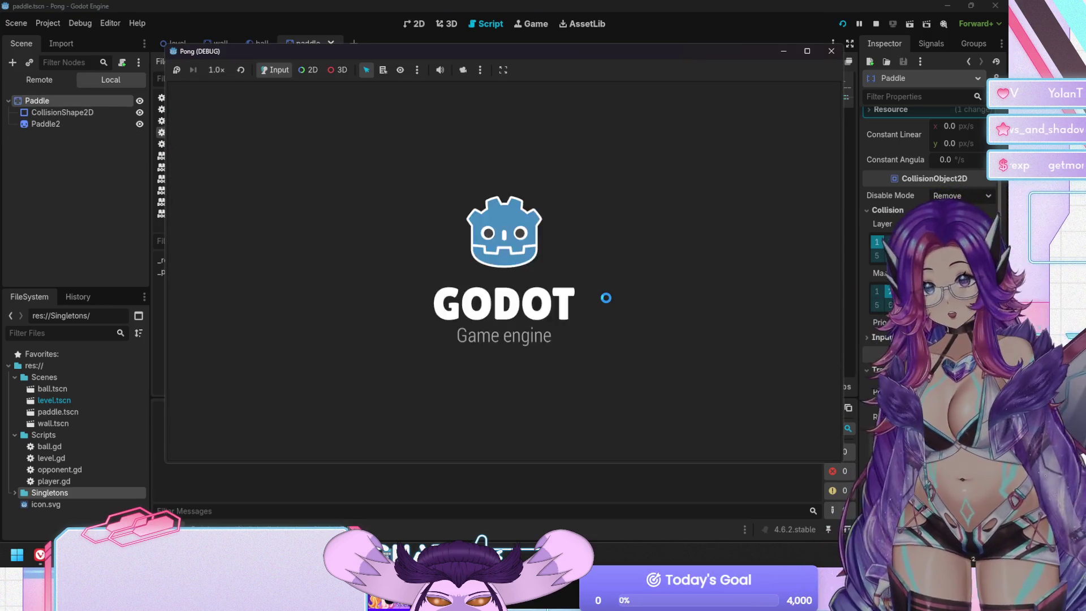
key(Up)
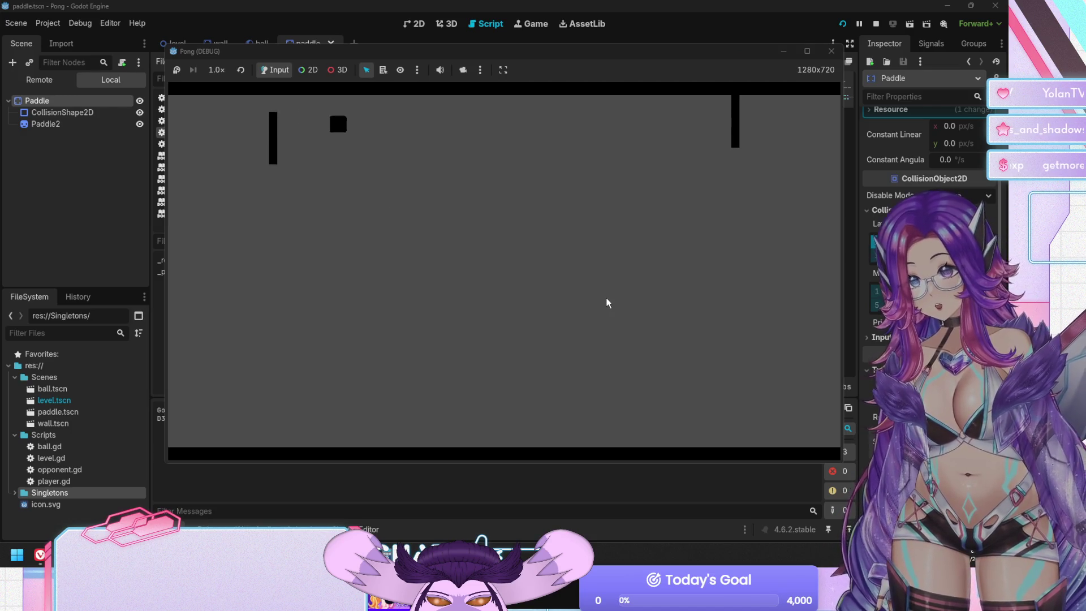
key(F8)
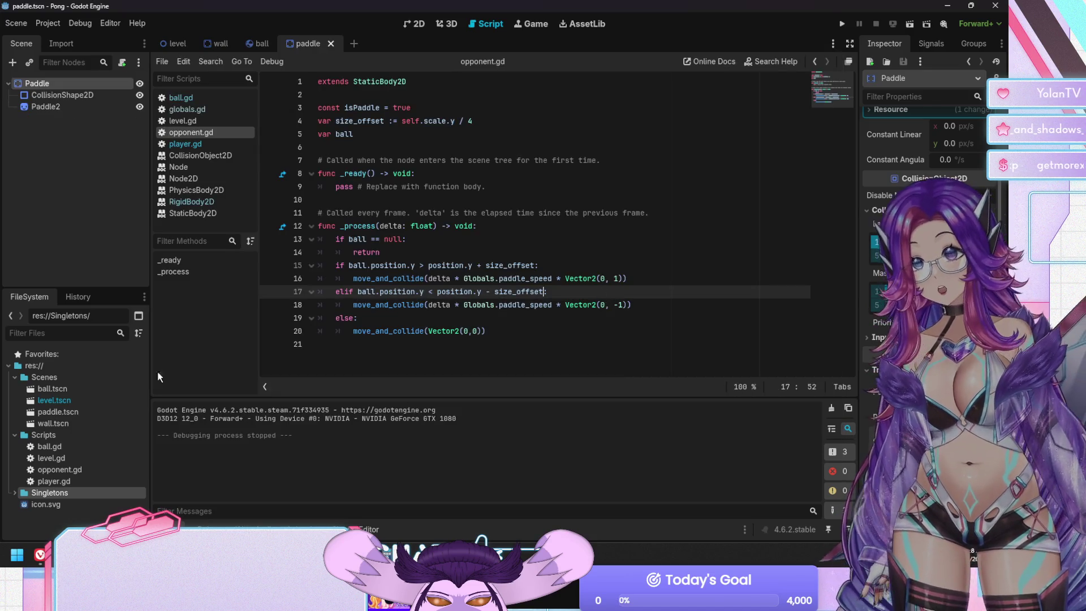
Open the ball scene's ball.gd script.
click(178, 43)
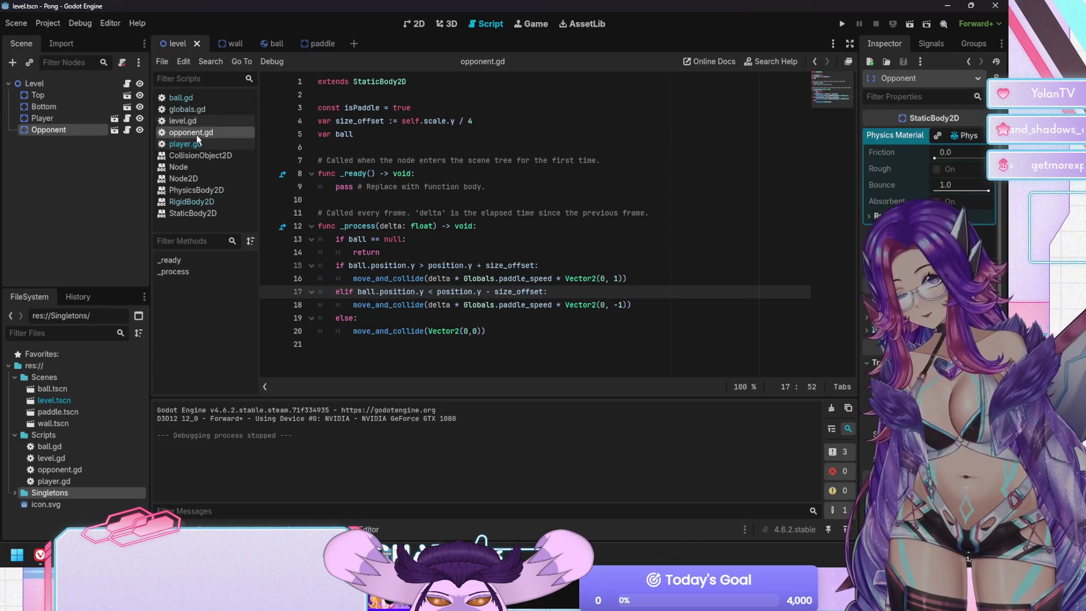
click(195, 122)
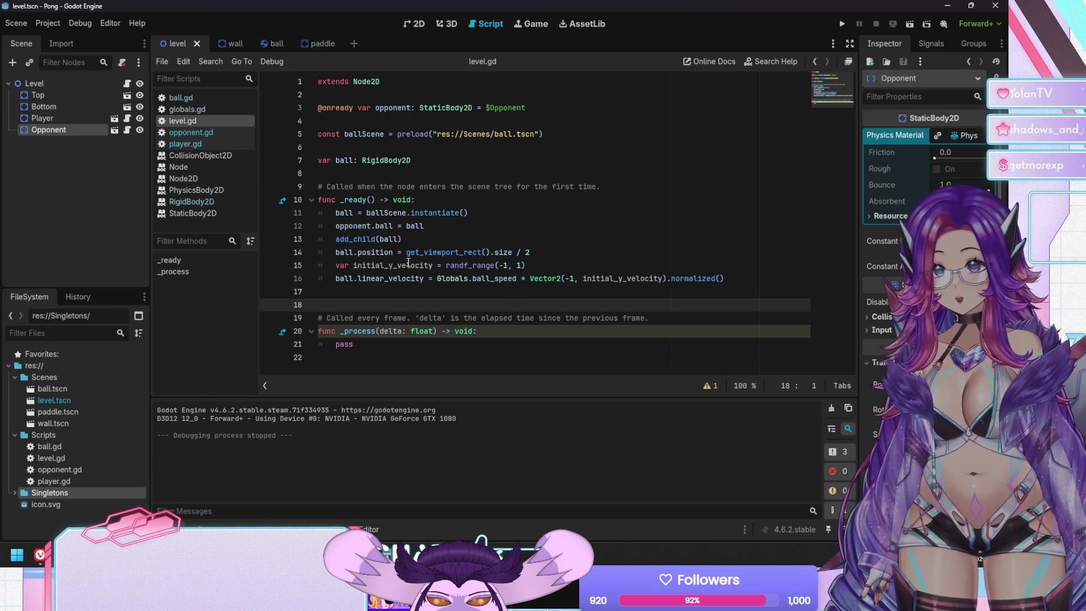
click(266, 47)
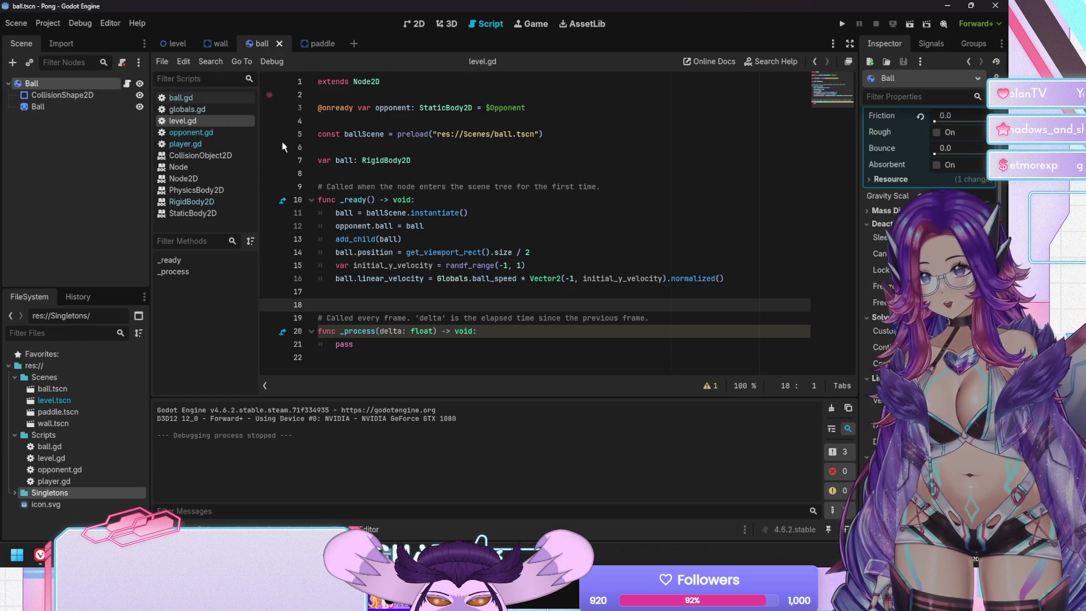
click(187, 98)
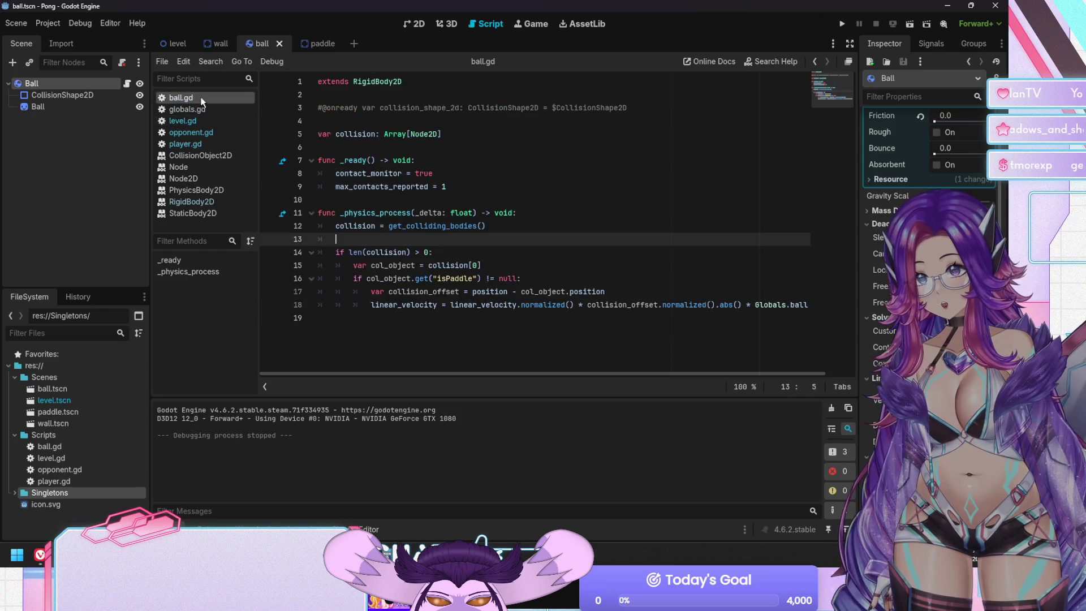
Move the Globals.ball_speed multiplier to the front of line 18 and run the game.
click(754, 304)
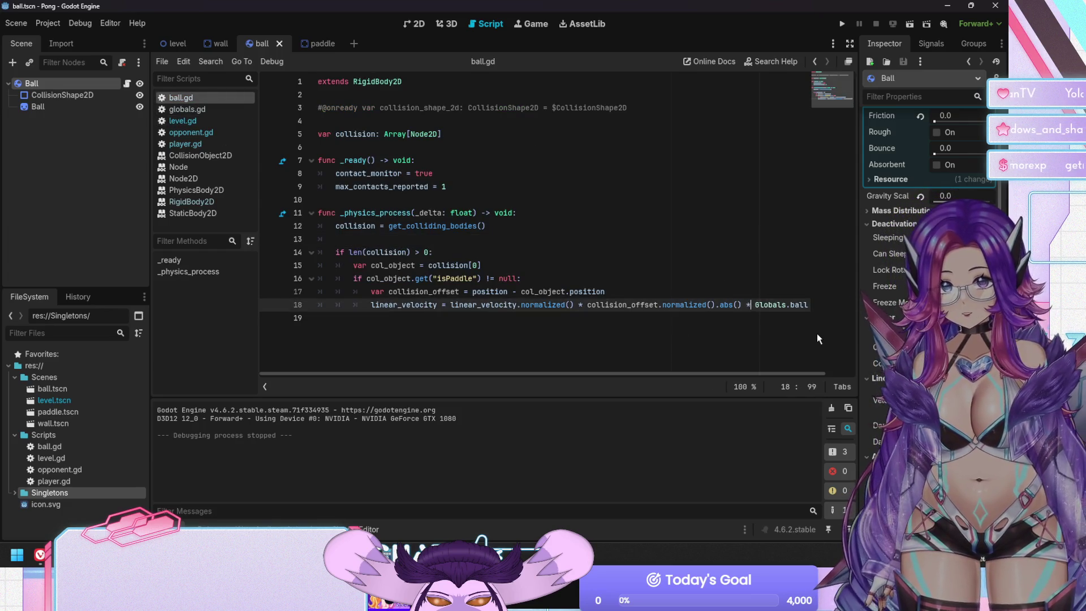
key(shift+End)
key(BackSpace)
key(BackSpace)
key(BackSpace)
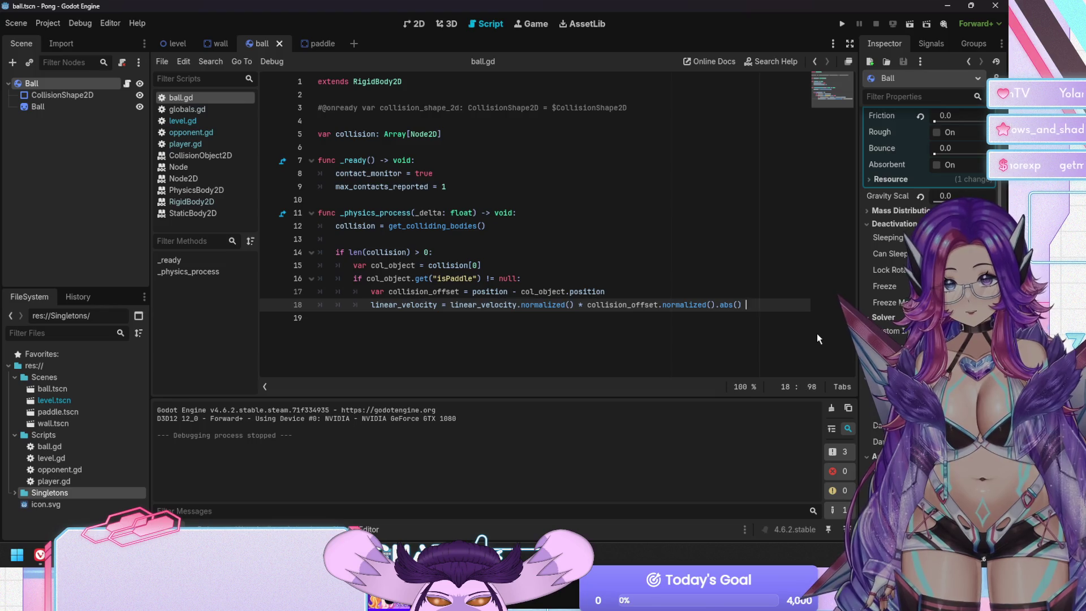
text())
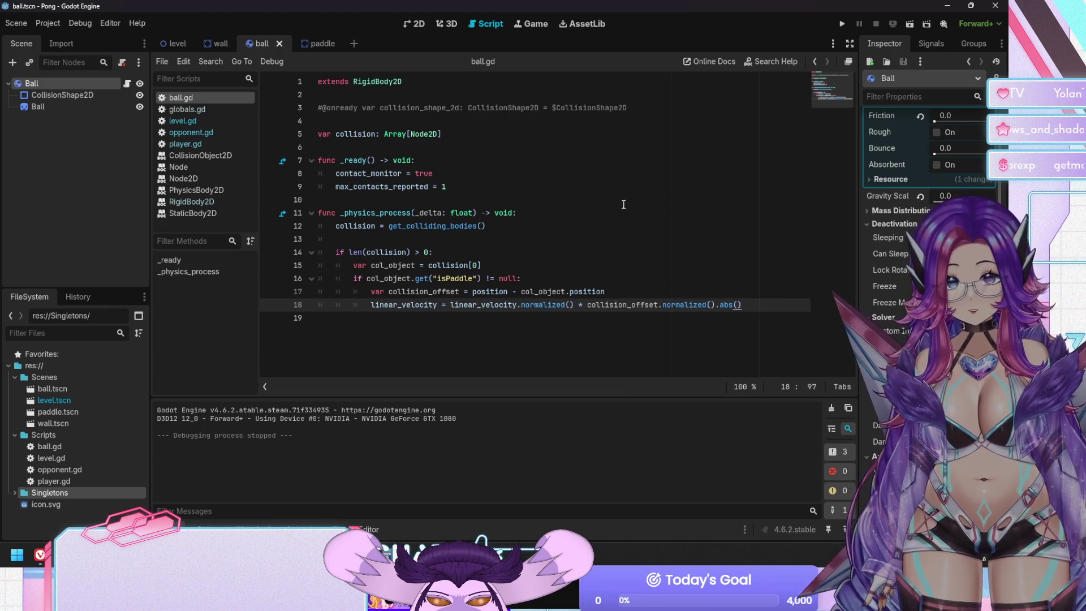
click(454, 310)
text(Globals.ball_speed *)
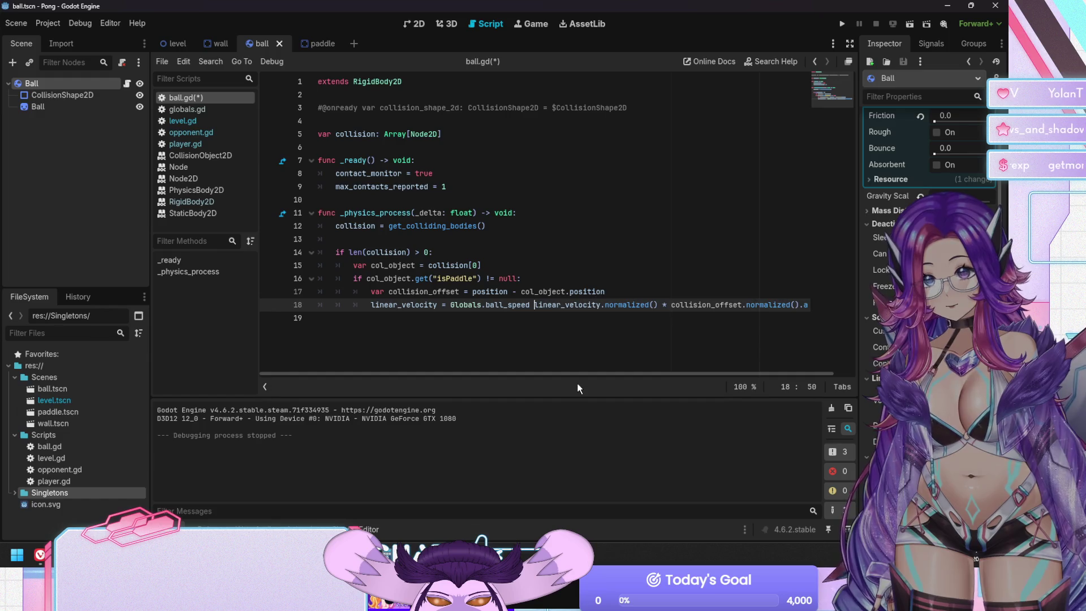
key(F5)
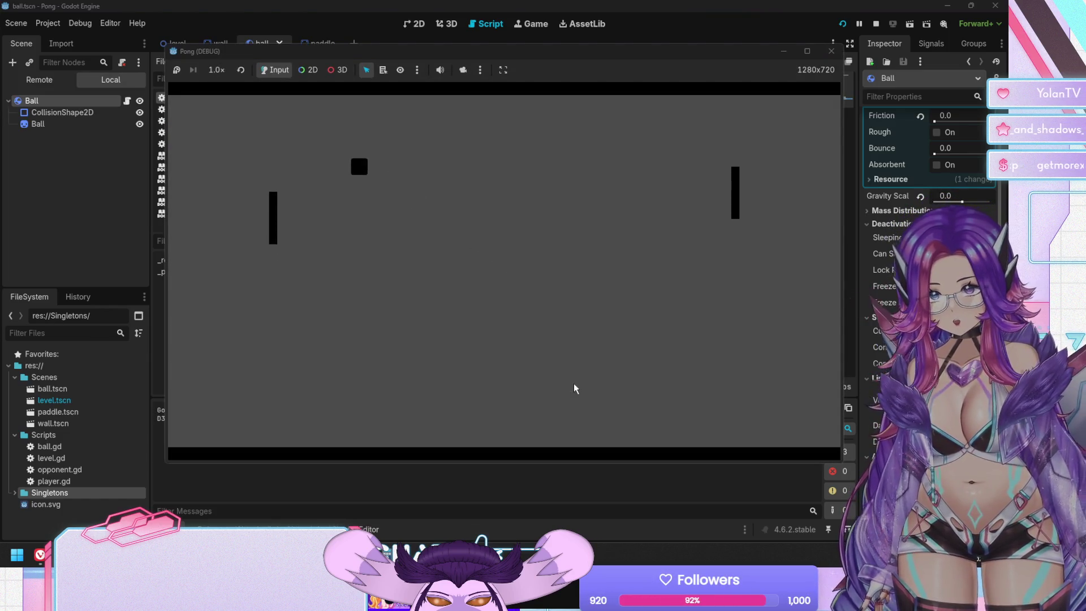
key(F8)
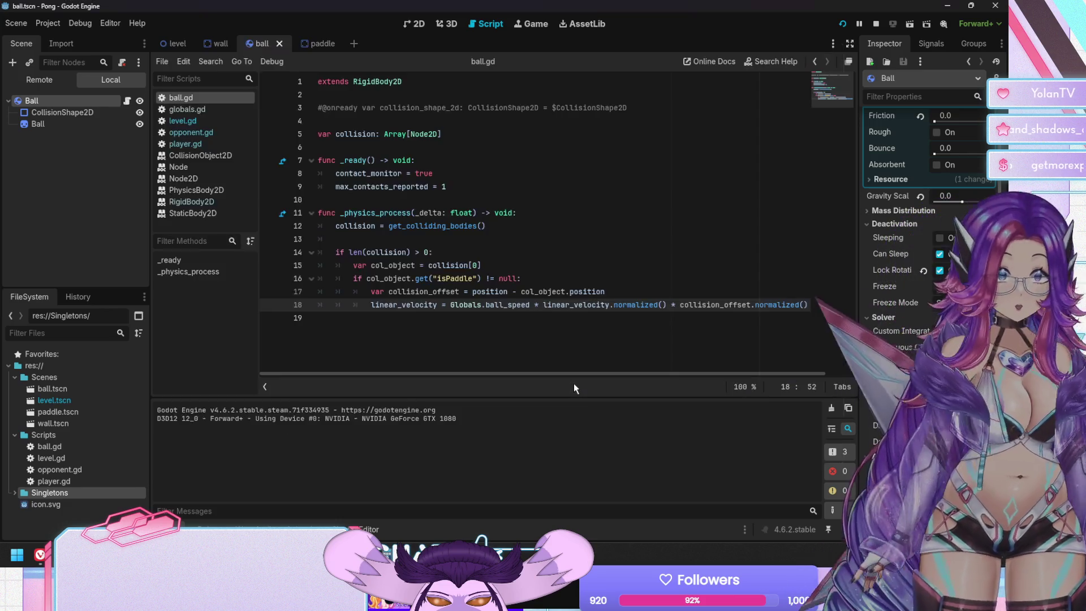
key(F5)
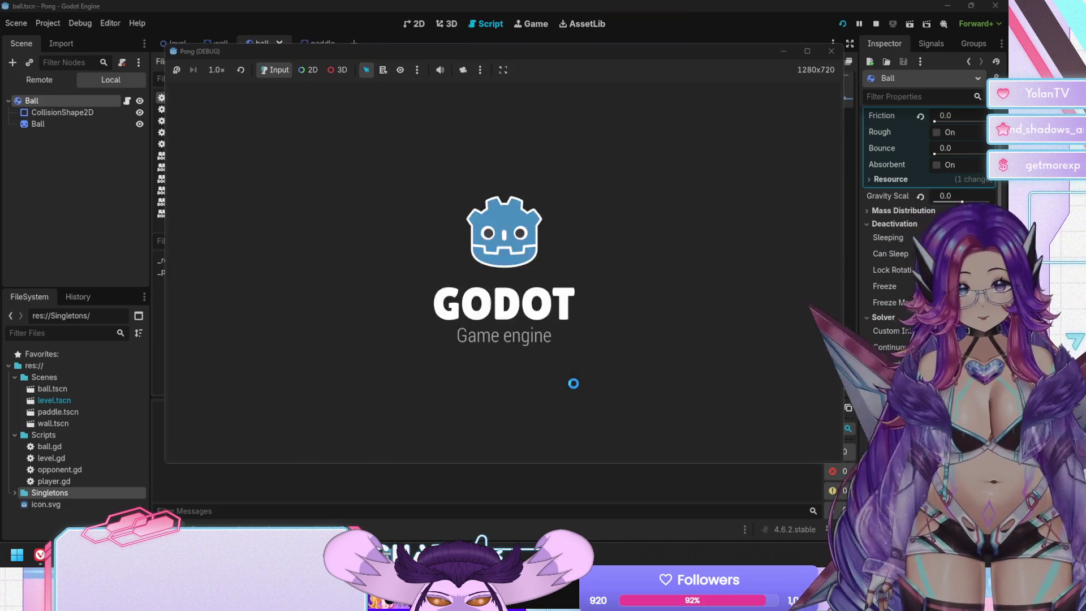
Divide Globals.ball_speed by 2 on line 18 and playtest the game.
key(F5)
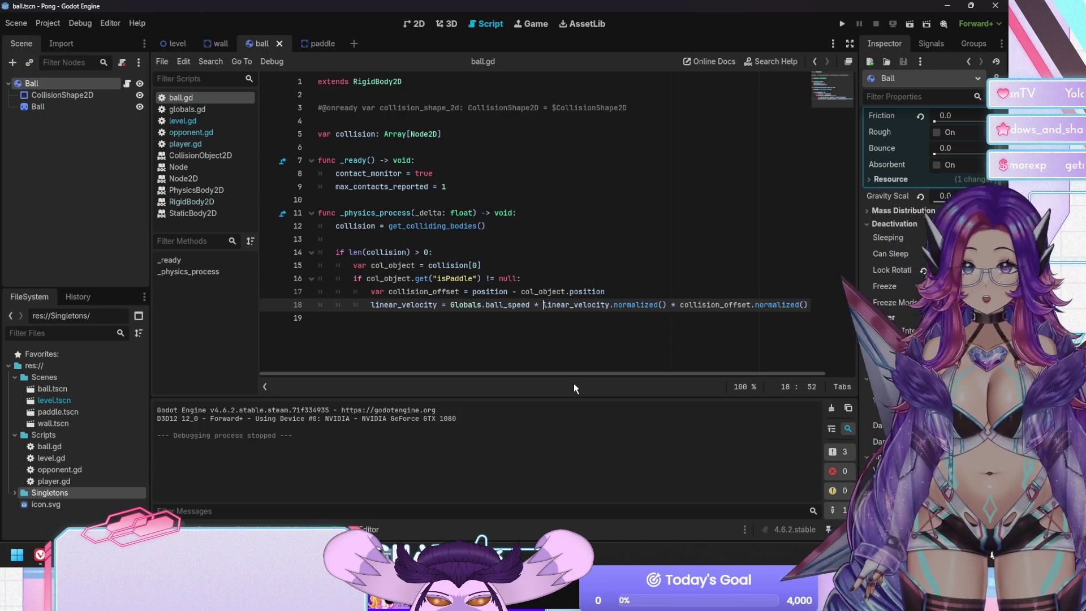
text(/ 2)
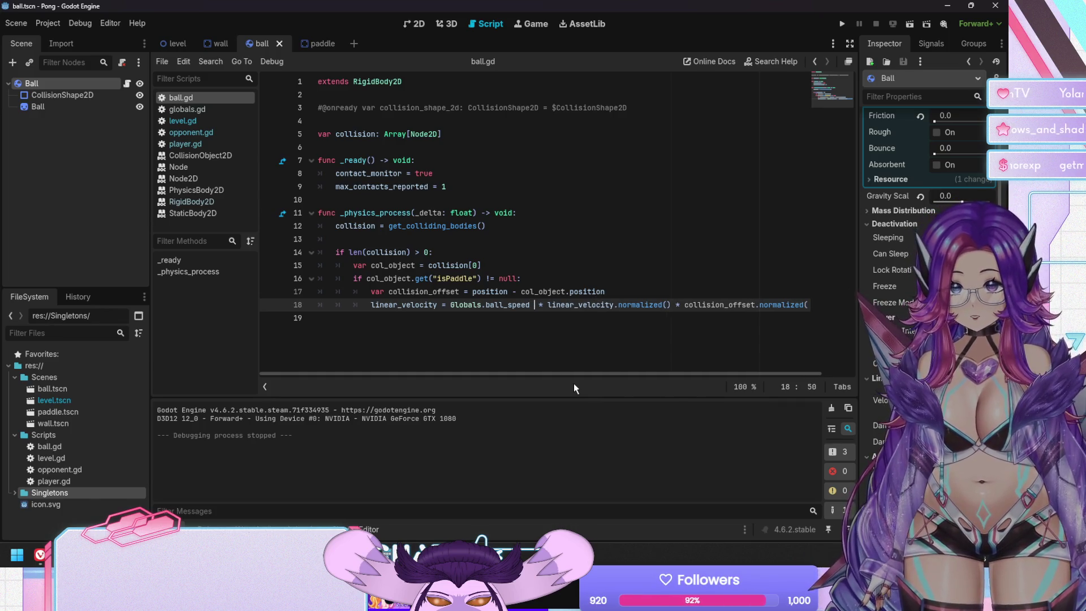
key(F5)
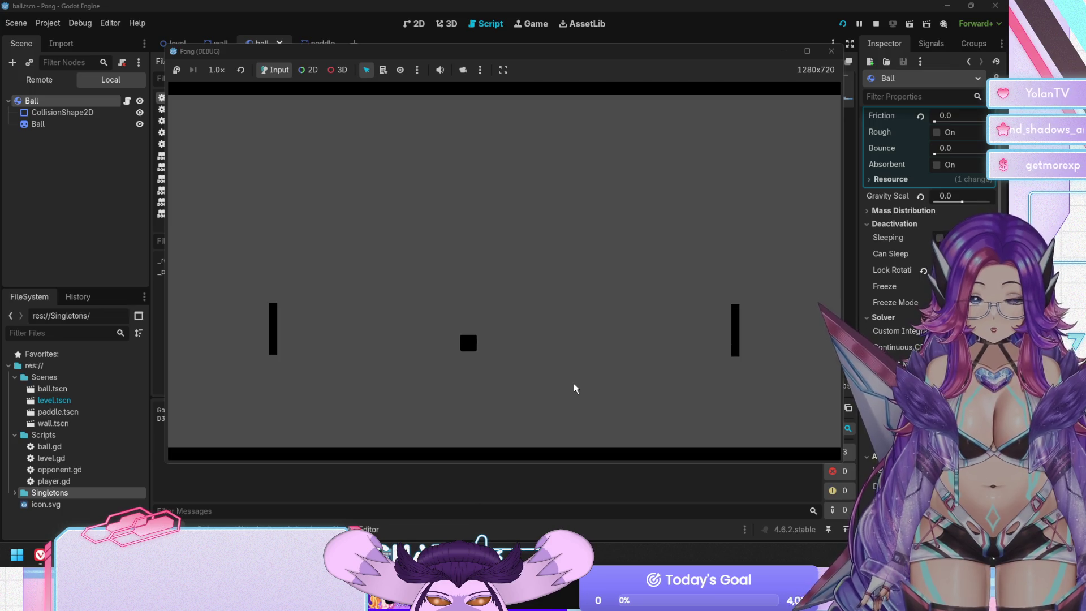
key(F8)
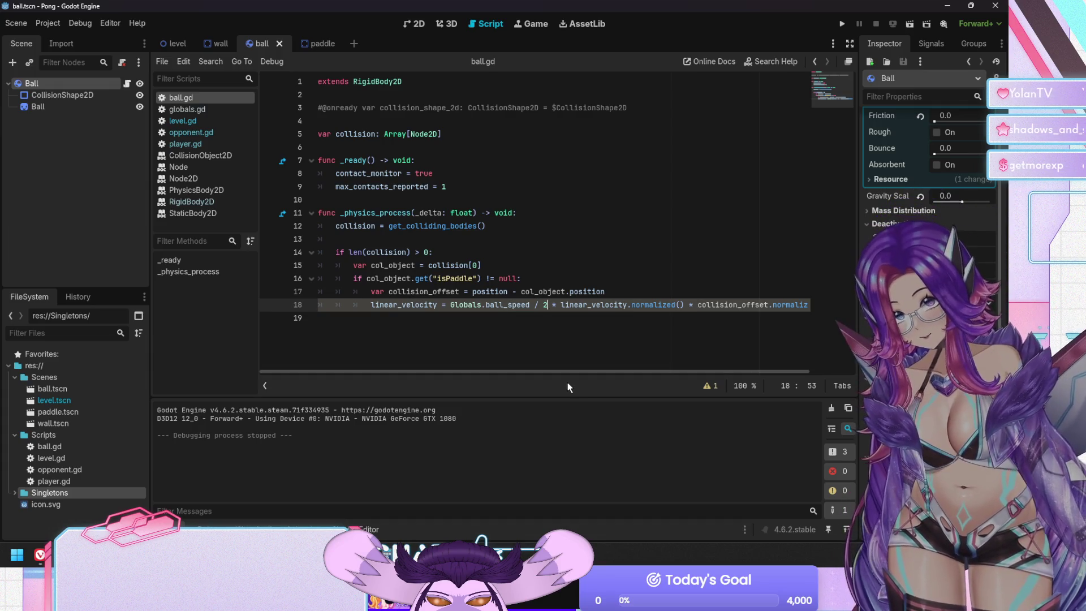
Remove the / 2 from the bounce speed and save ball.gd.
key(BackSpace)
key(BackSpace)
key(BackSpace)
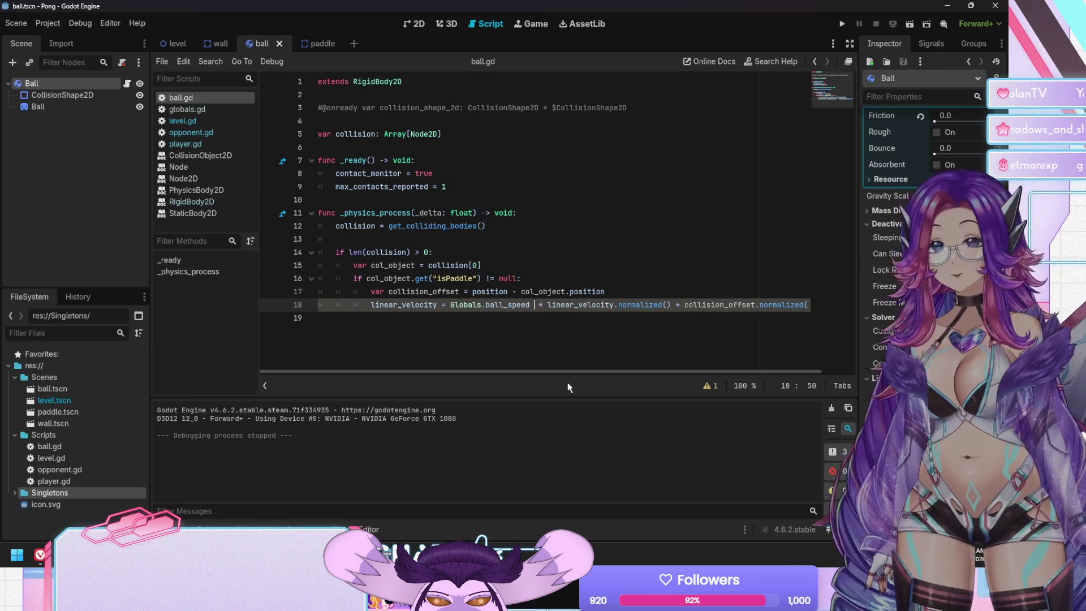
text(.)
key(BackSpace)
key(BackSpace)
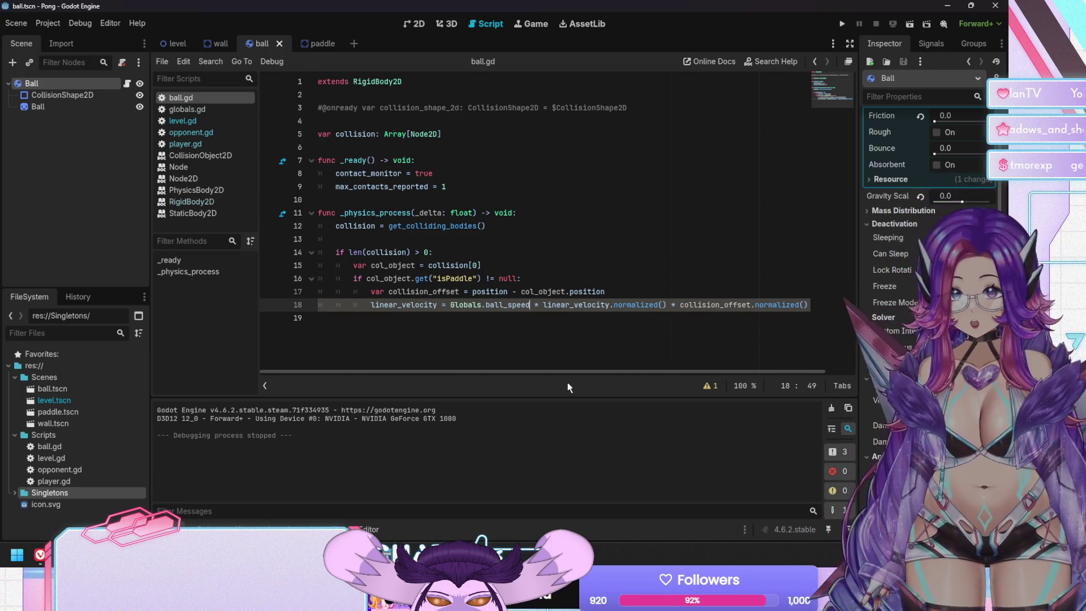
key(ctrl+s)
In level.gd line 16, launch the ball at Globals.ball_speed / 2 and playtest it.
click(216, 124)
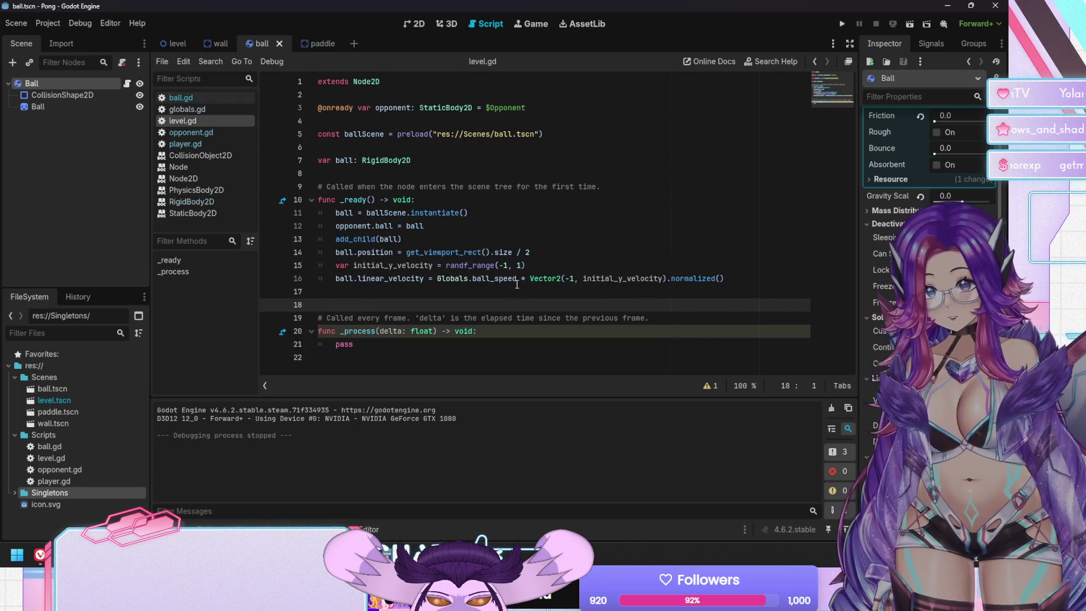
click(516, 282)
key(Right)
text(/ 2)
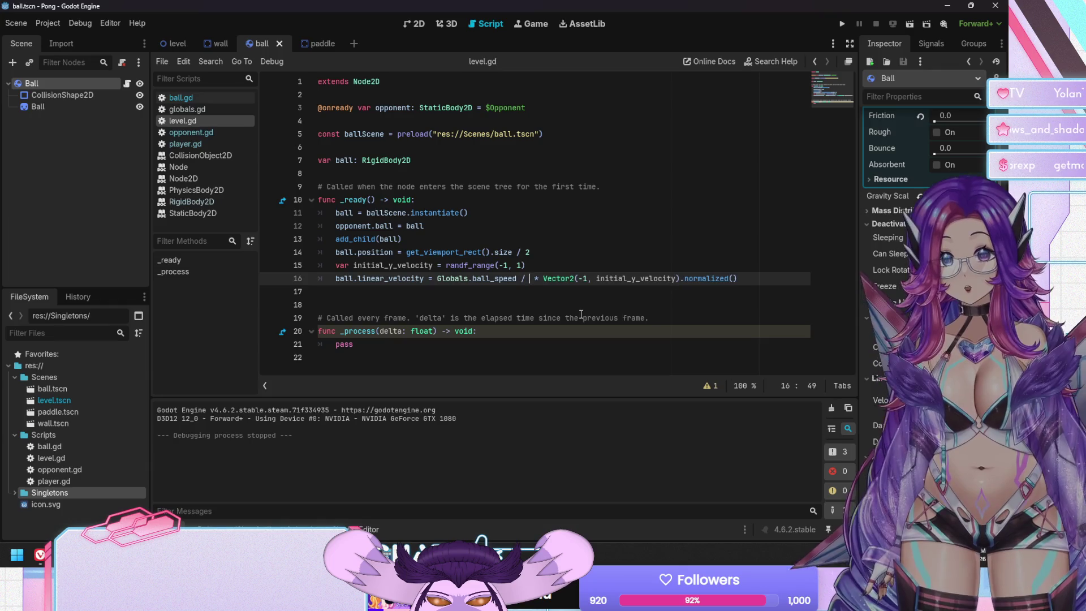
key(F5)
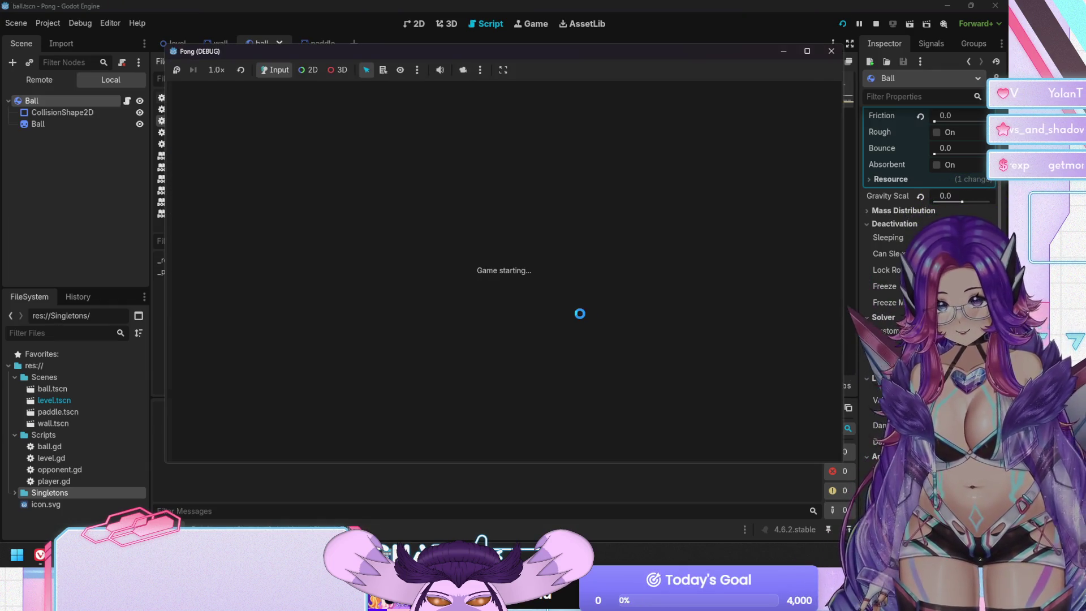
key(Down)
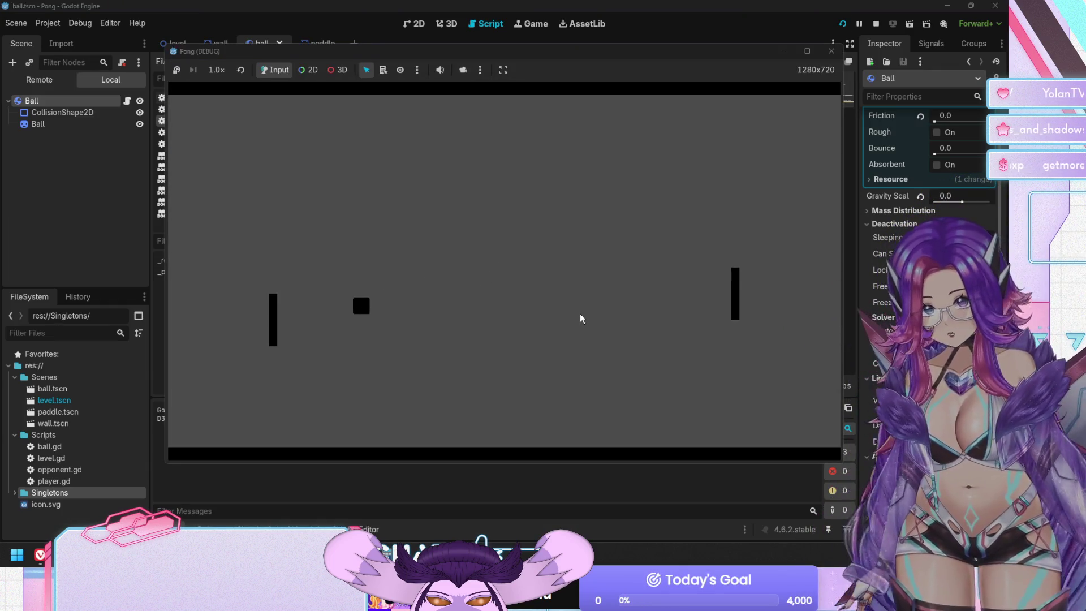
key(Down)
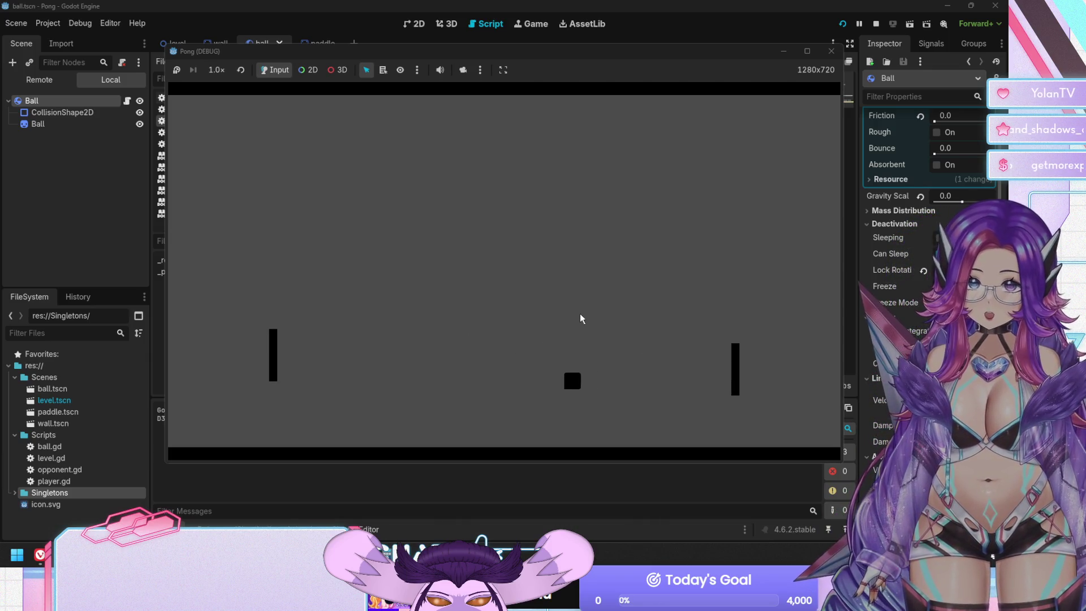
key(Down)
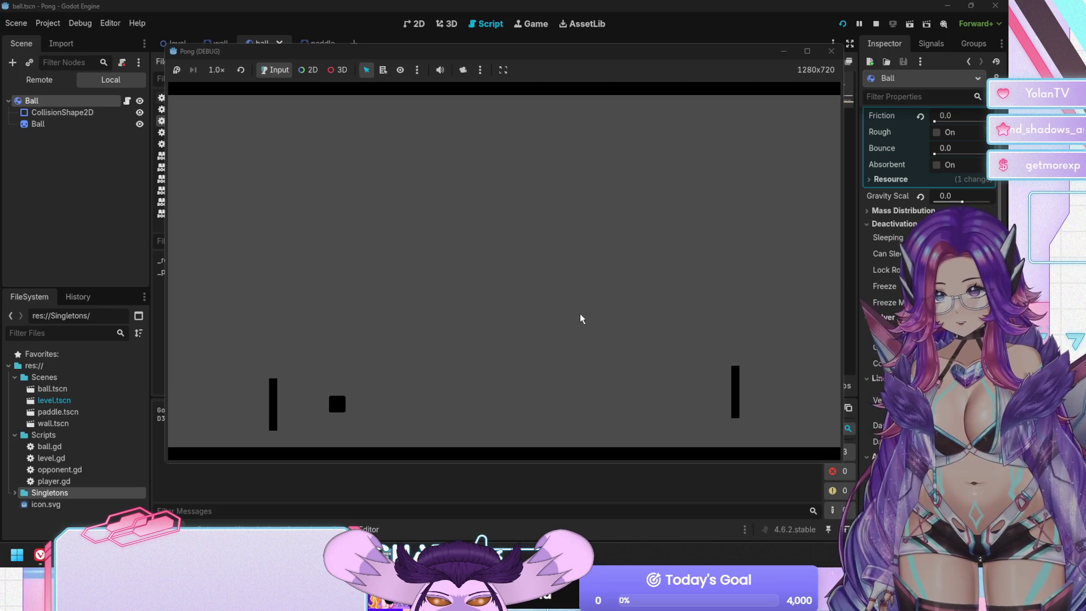
key(F8)
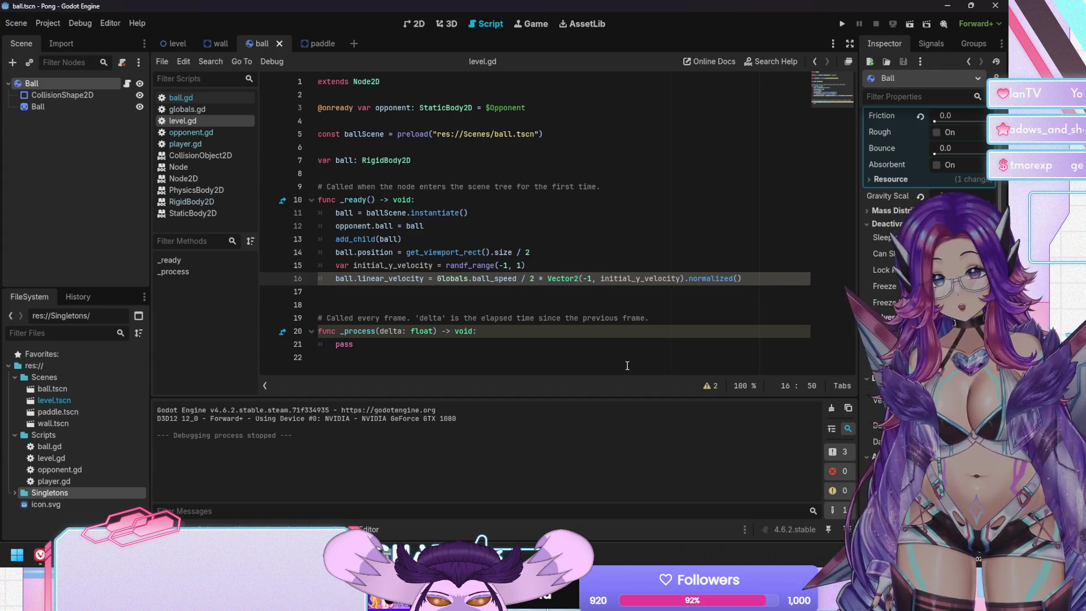
In level.gd line 16, drop the / 2 and use Globals.initial_speed instead of ball_speed.
key(BackSpace)
key(BackSpace)
key(BackSpace)
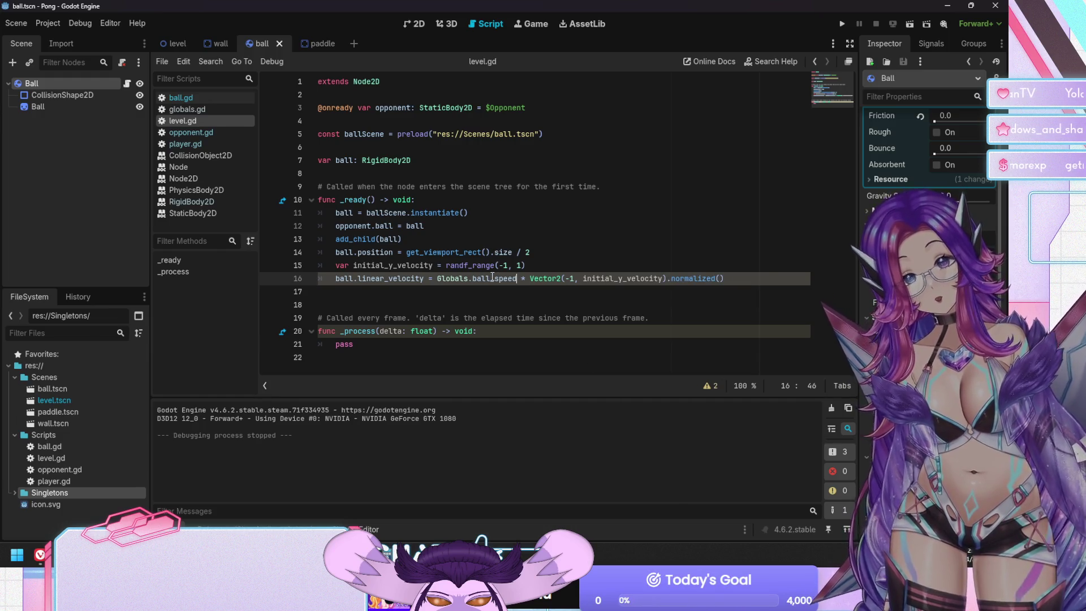
double_click(492, 277)
text(in)
text(itial_spee)
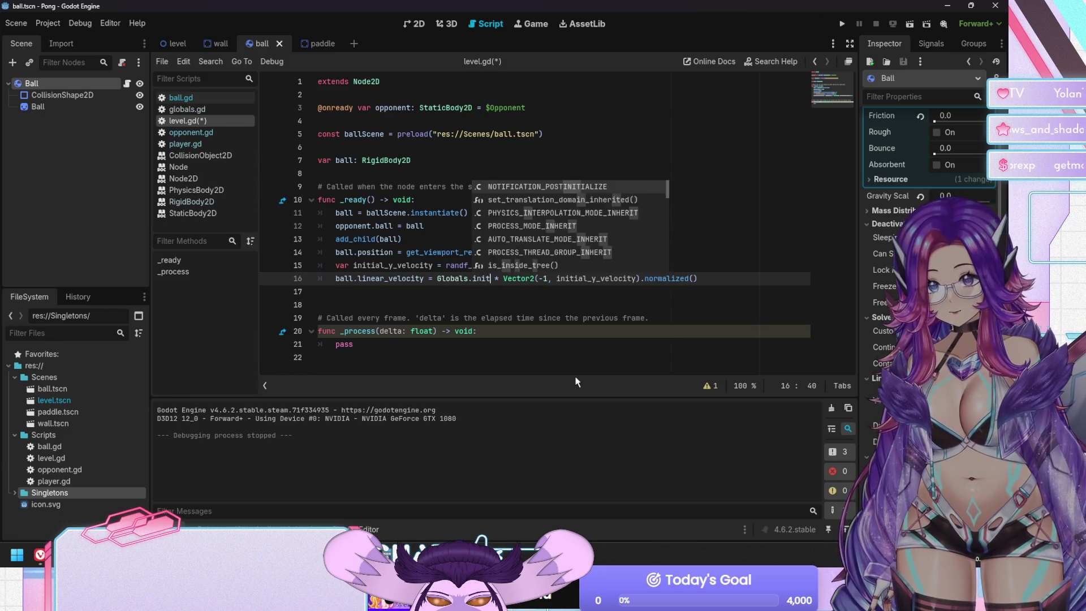
text(d)
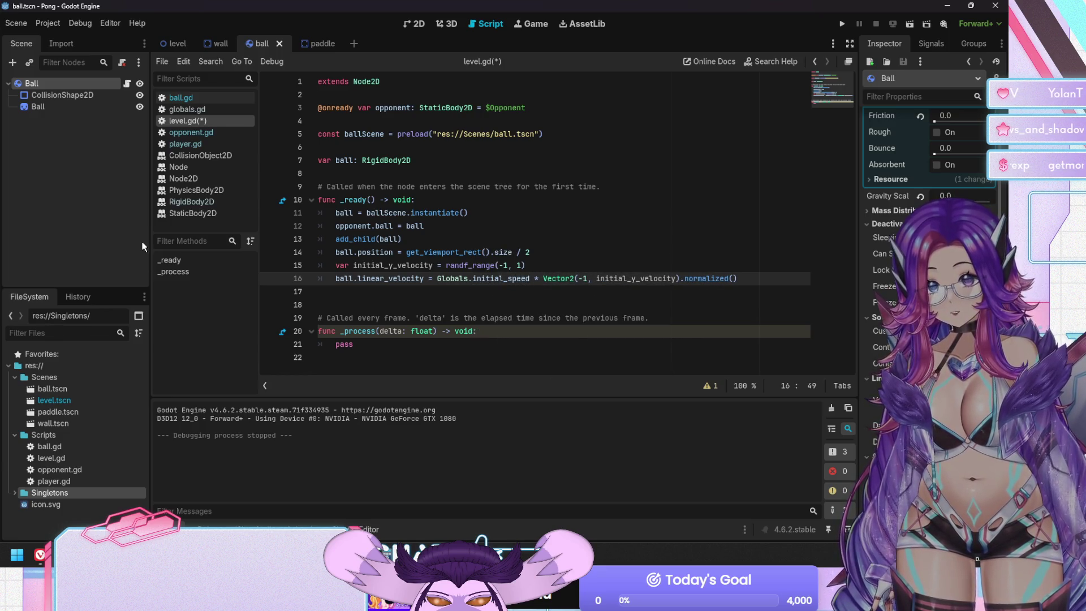
click(481, 278)
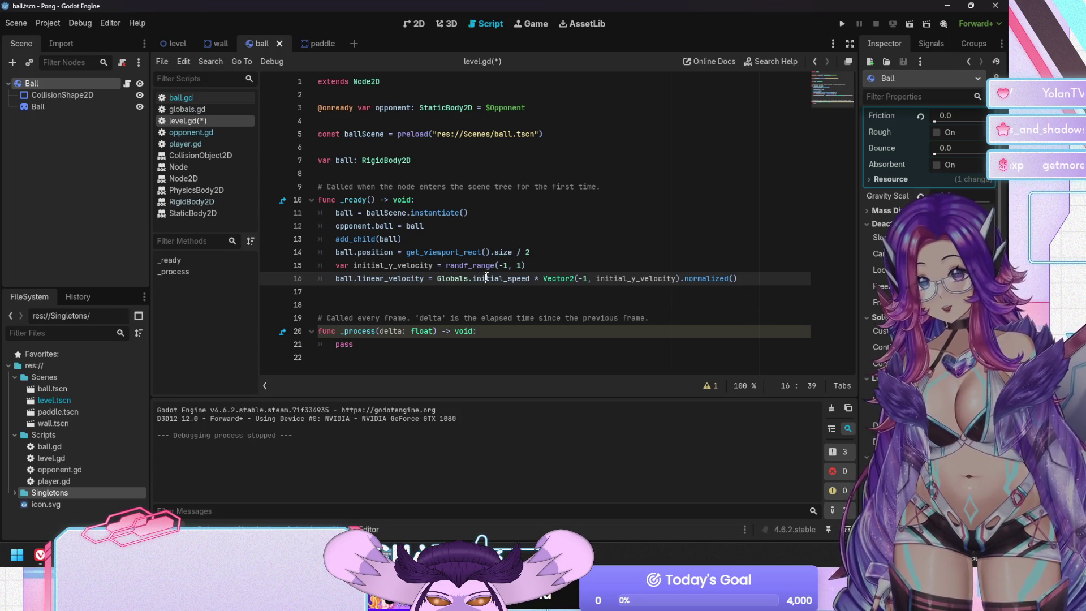
double_click(483, 278)
key(ctrl+c)
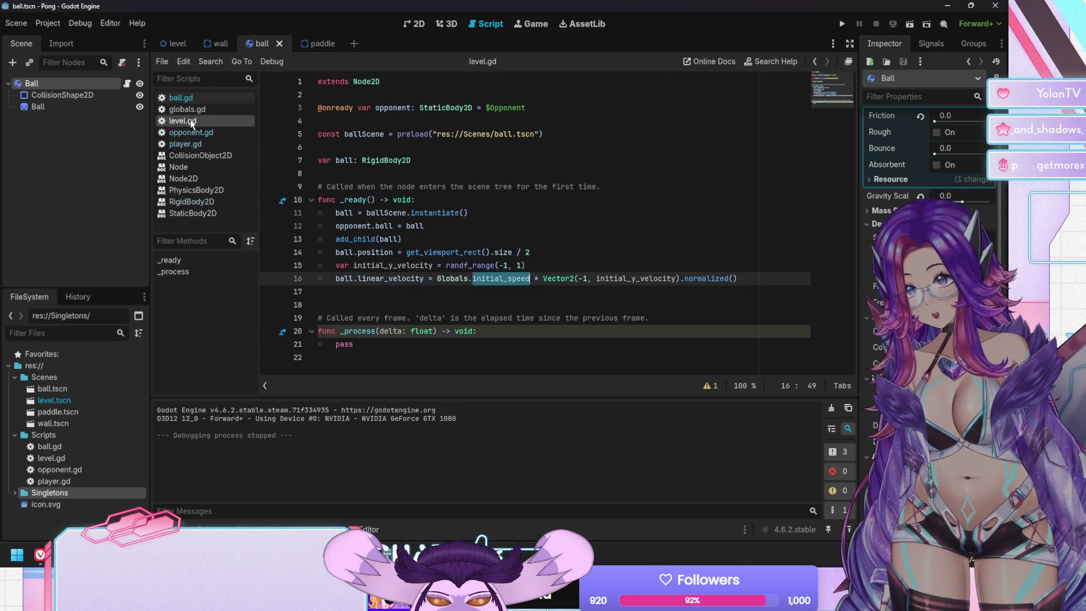
Declare const initial_speed := 300 in globals.gd and save.
click(191, 110)
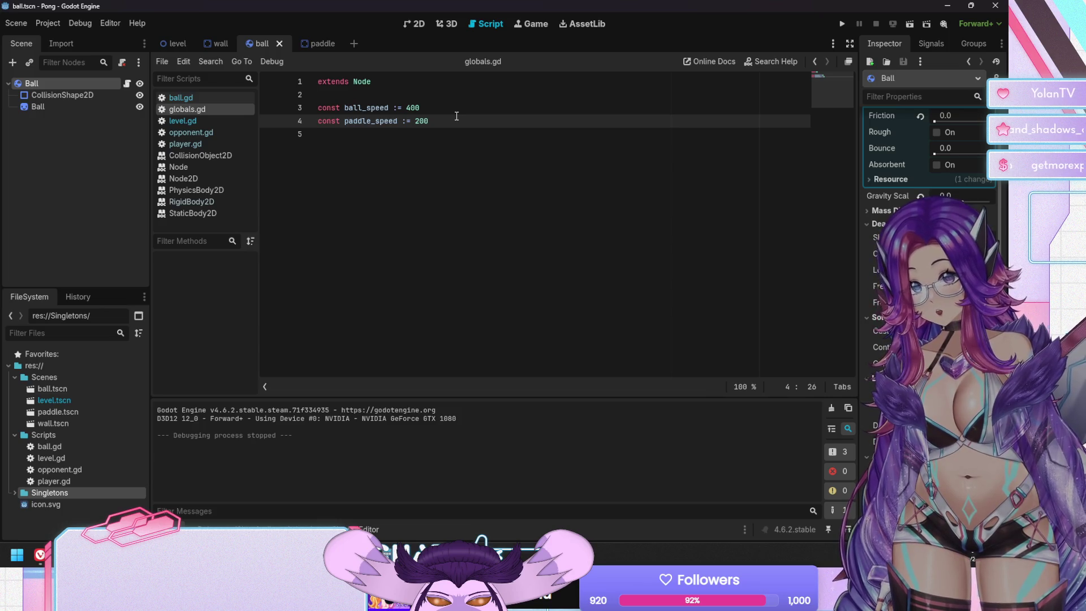
key(Up)
key(Return)
text(const)
key(ctrl+v)
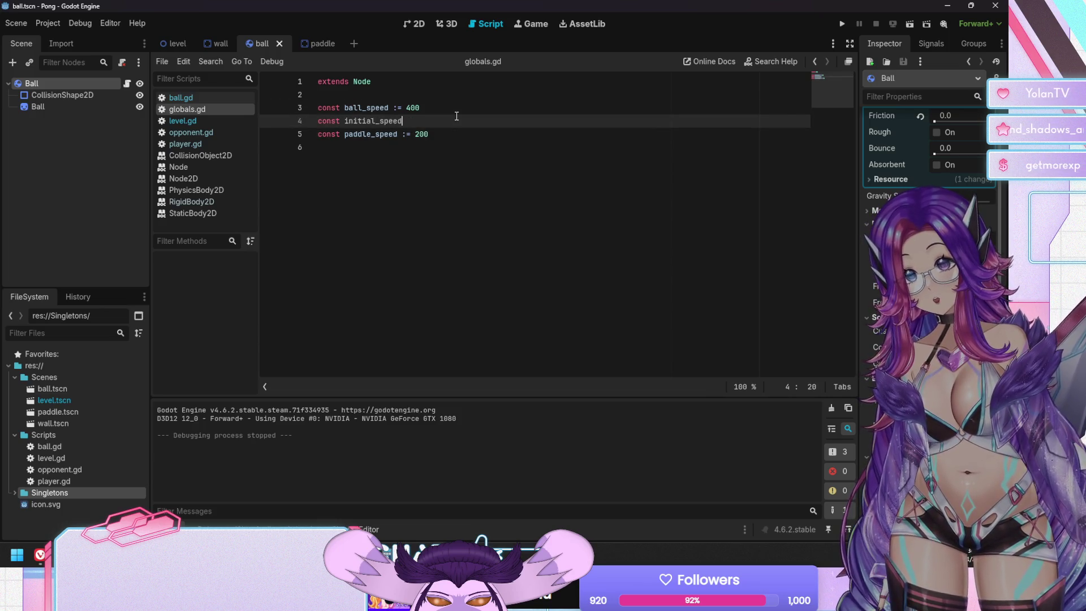
text(300)
key(ctrl+s)
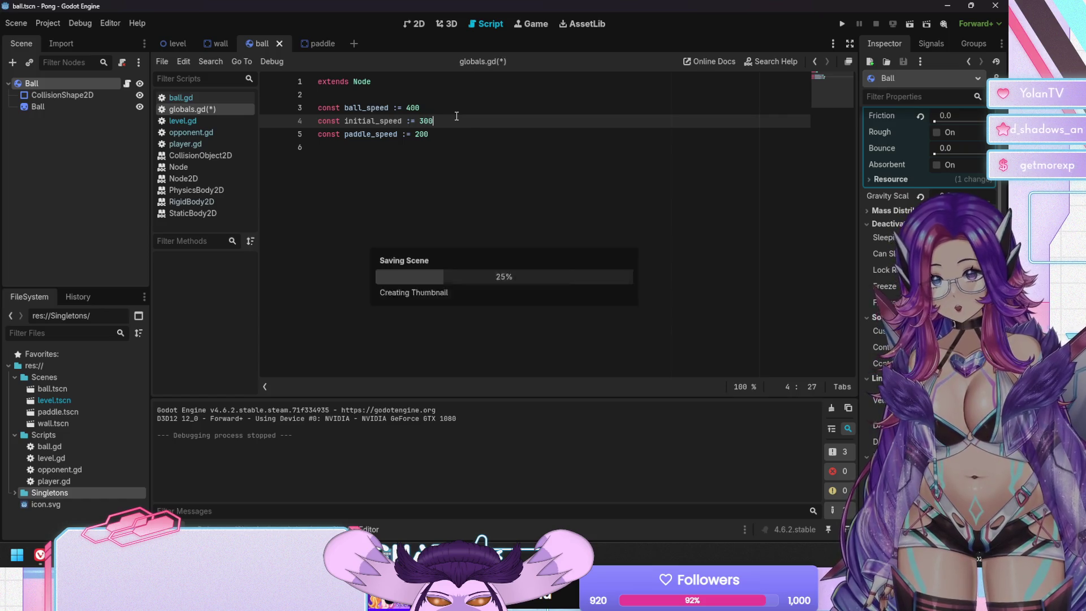
Playtest Pong, moving the player paddle up and down, then stop it.
key(F5)
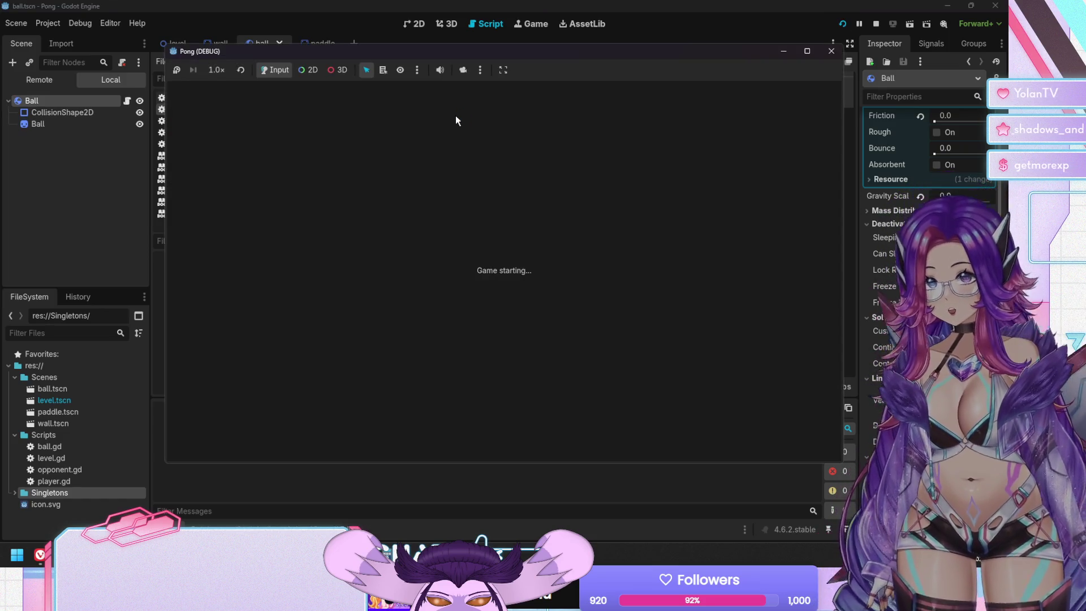
key(Up)
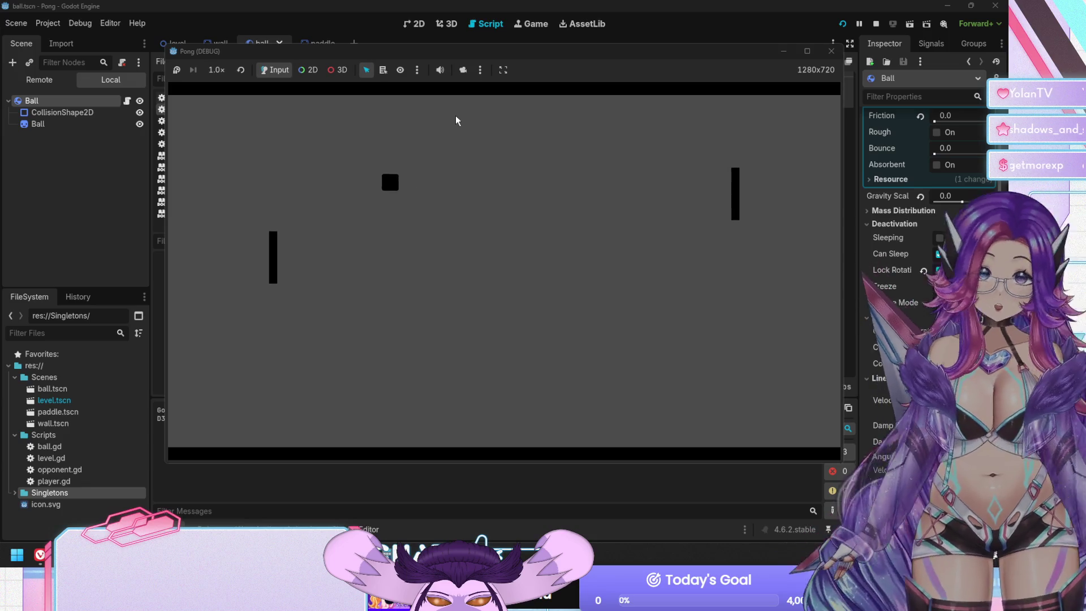
key(Down)
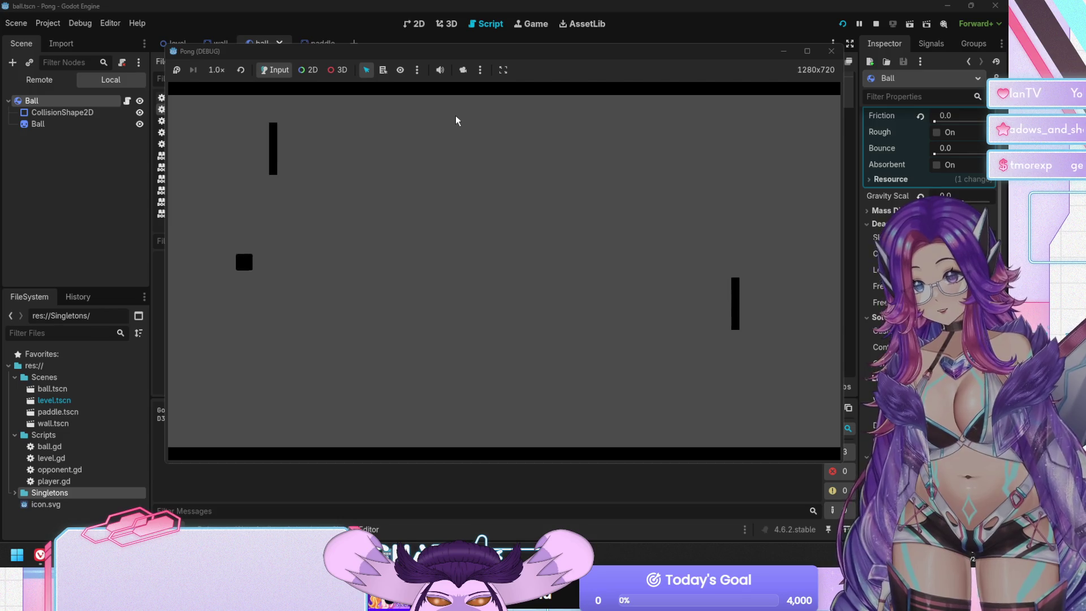
key(F8)
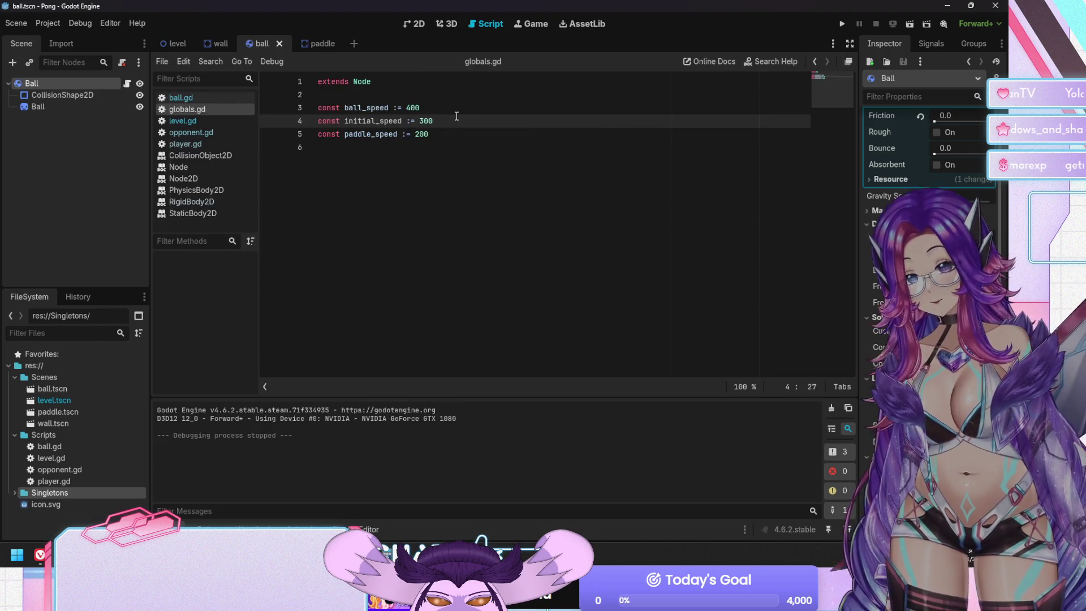
key(F5)
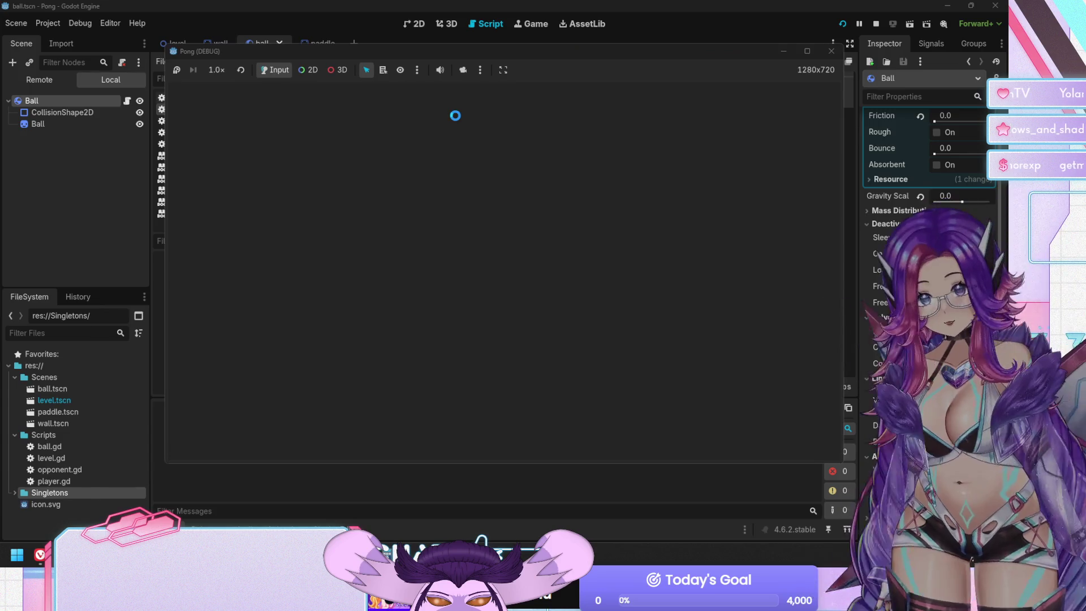
key(Down)
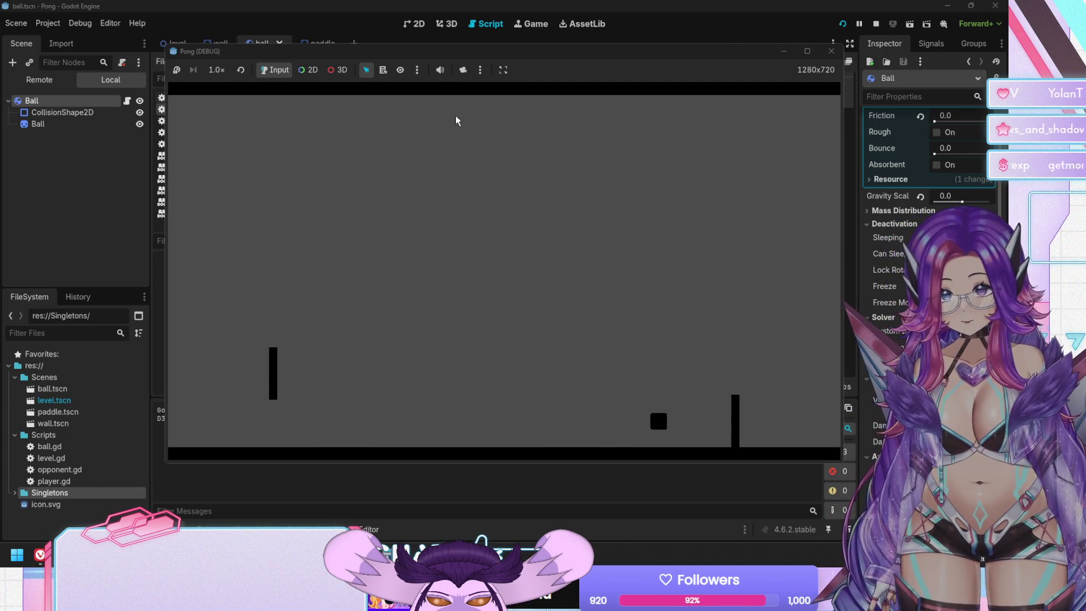
key(Up)
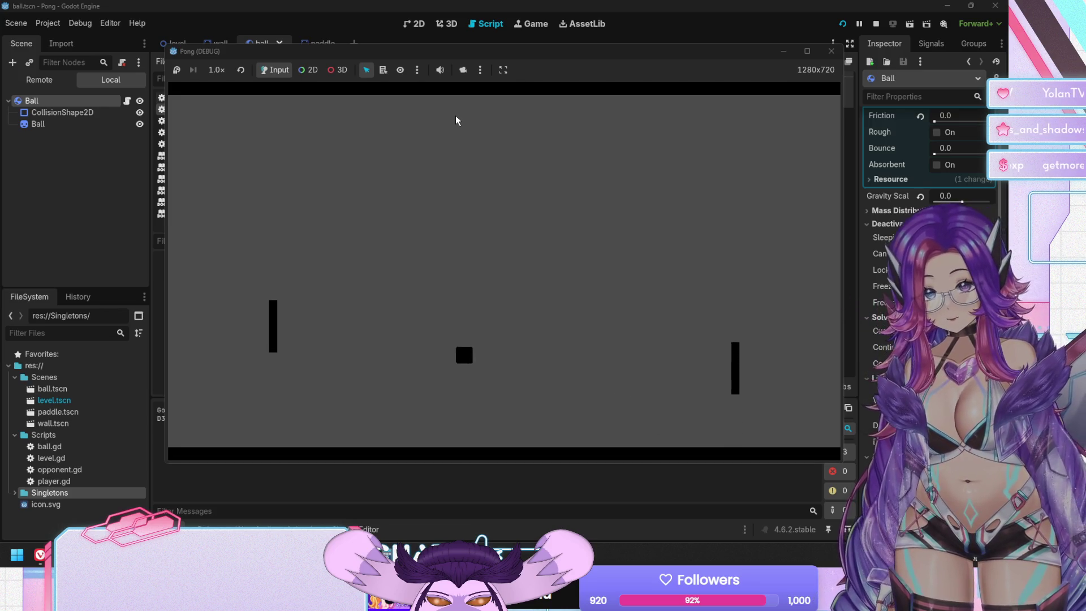
key(Up)
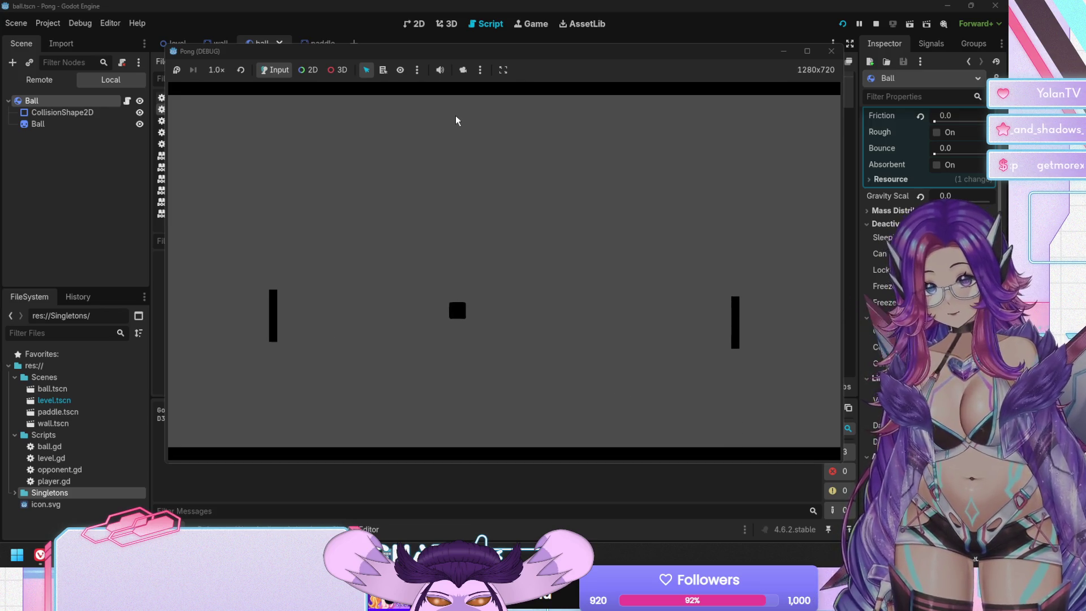
key(Up)
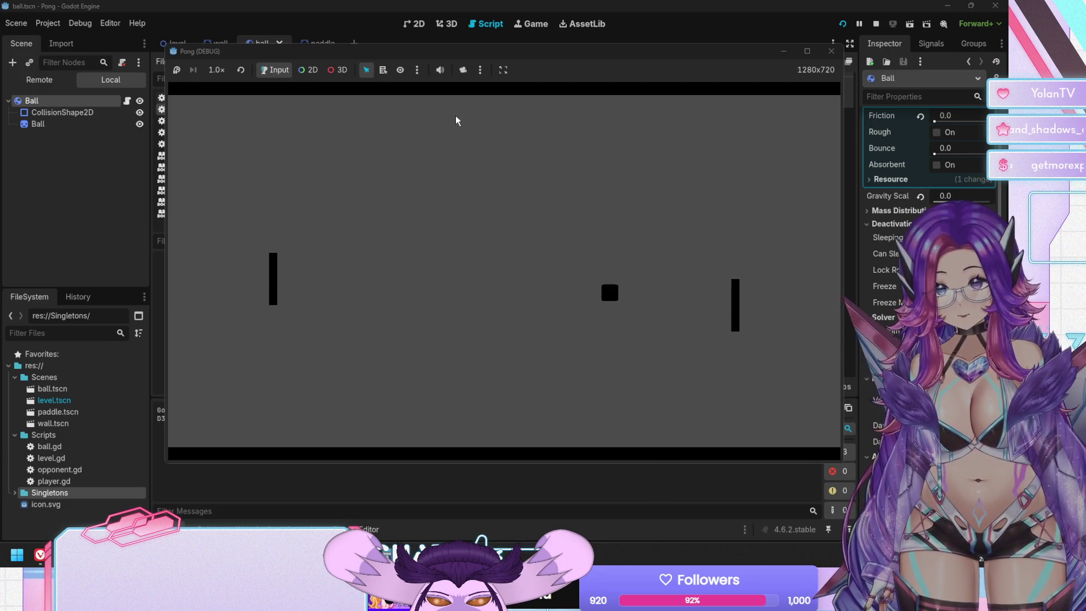
key(Down)
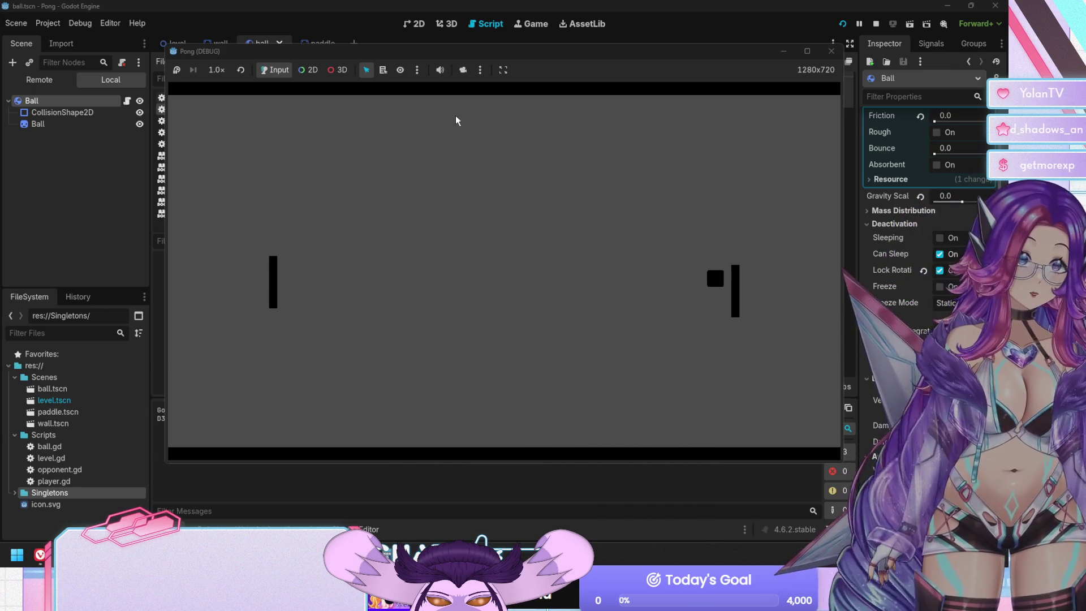
key(Up)
key(Down)
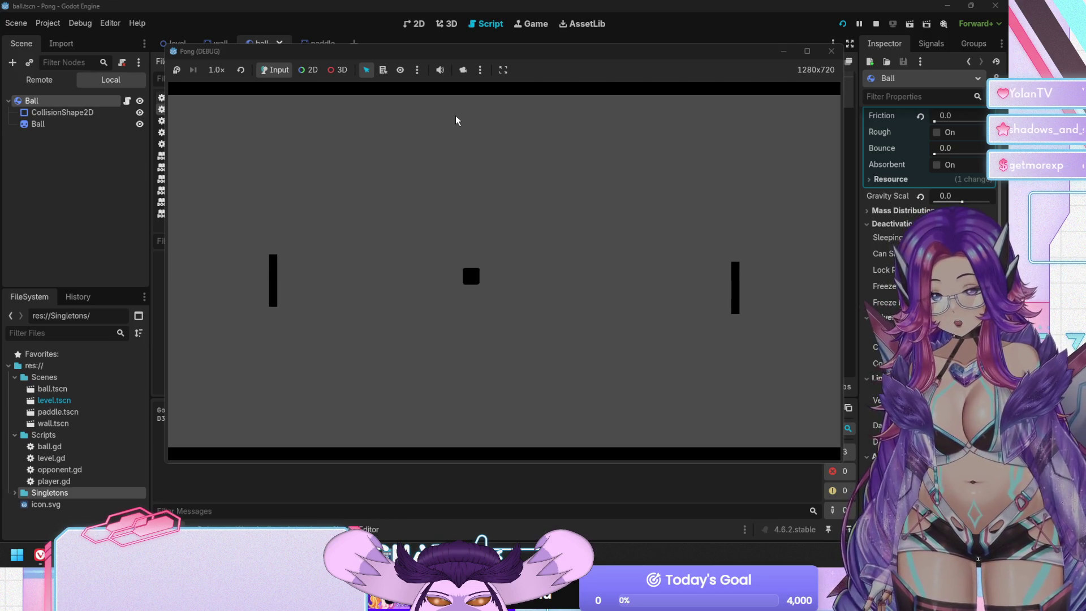
key(F8)
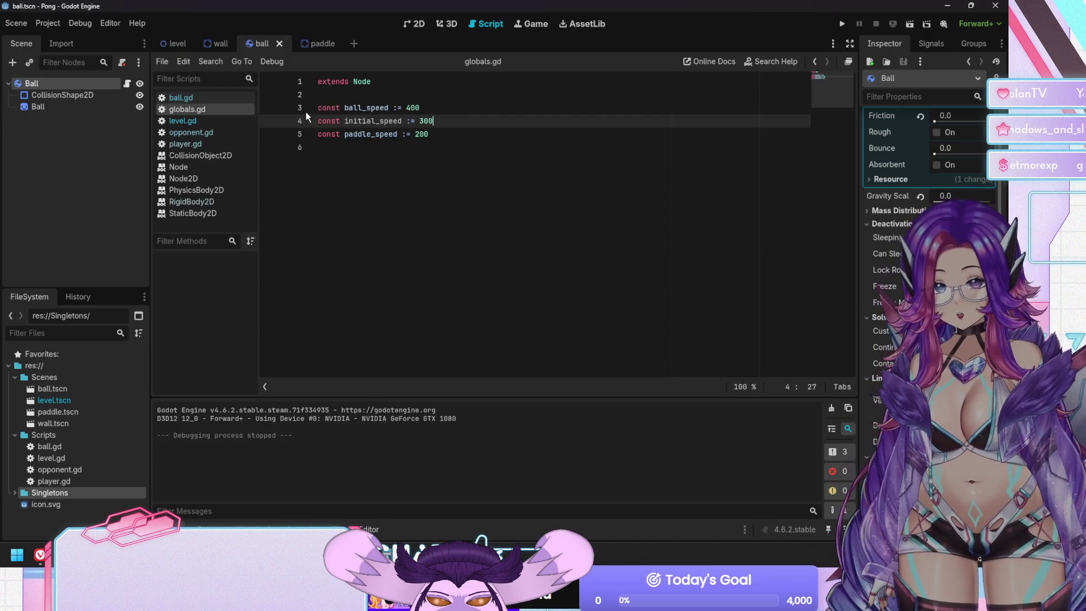
Open ball.gd and append .abs() to line 18's normalized collision offset.
click(313, 43)
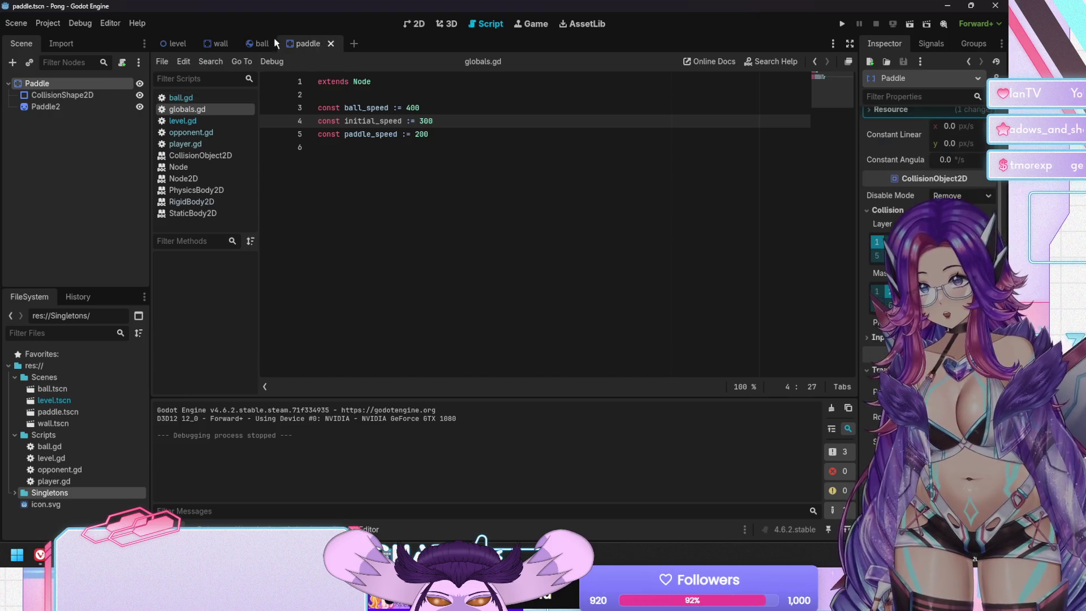
click(249, 46)
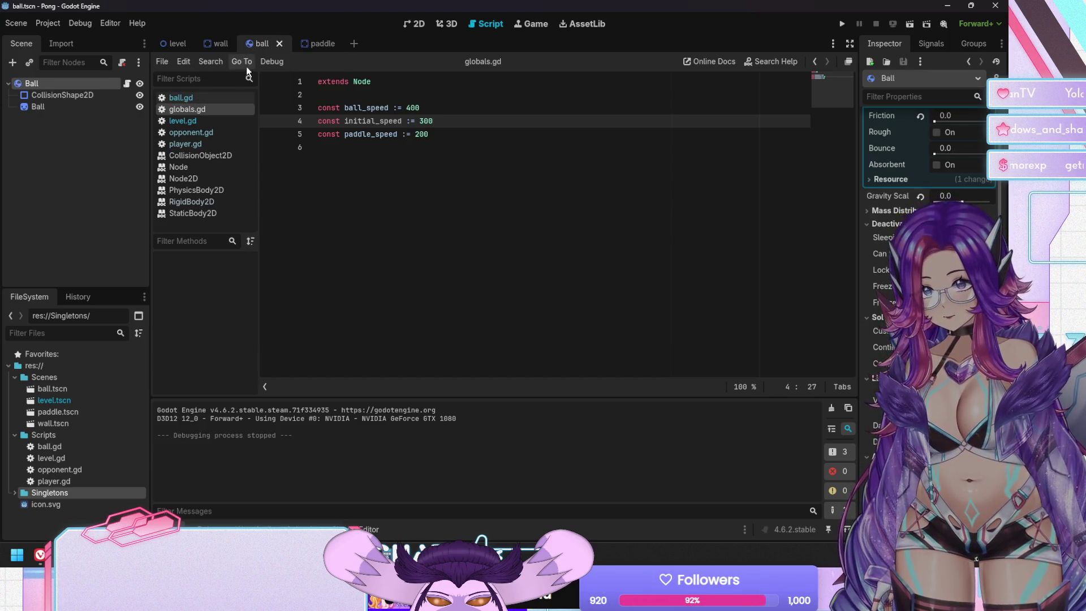
click(181, 97)
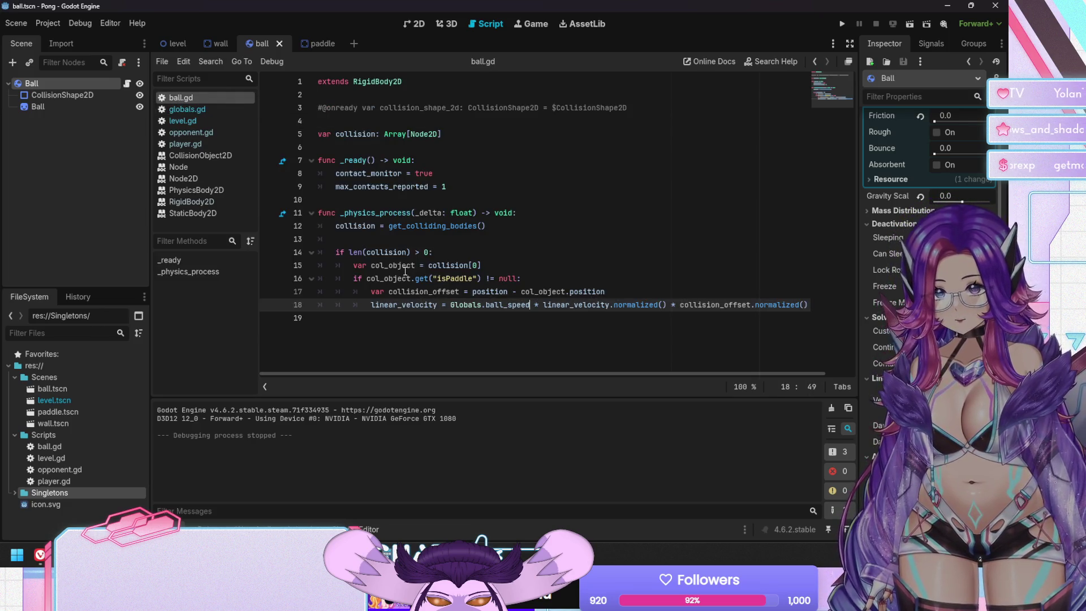
key(End)
text(.abs())
Add a print of "LV: " + linear_velocity on line 19 and save.
key(Return)
text(rint(linea)
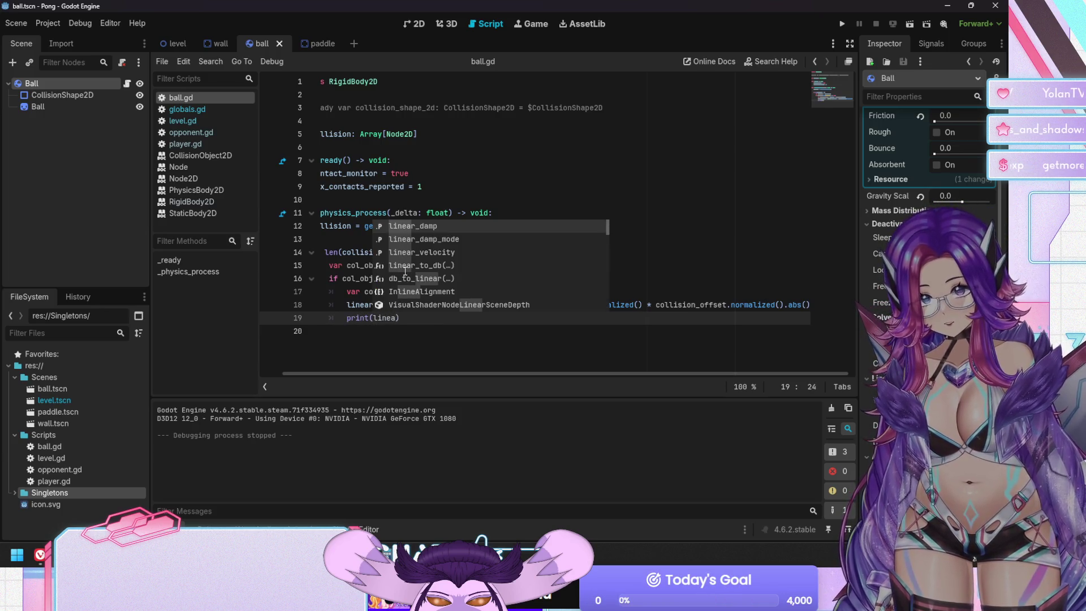
key(Down)
key(Down)
key(Return)
key(ctrl+Left)
text("LV:)
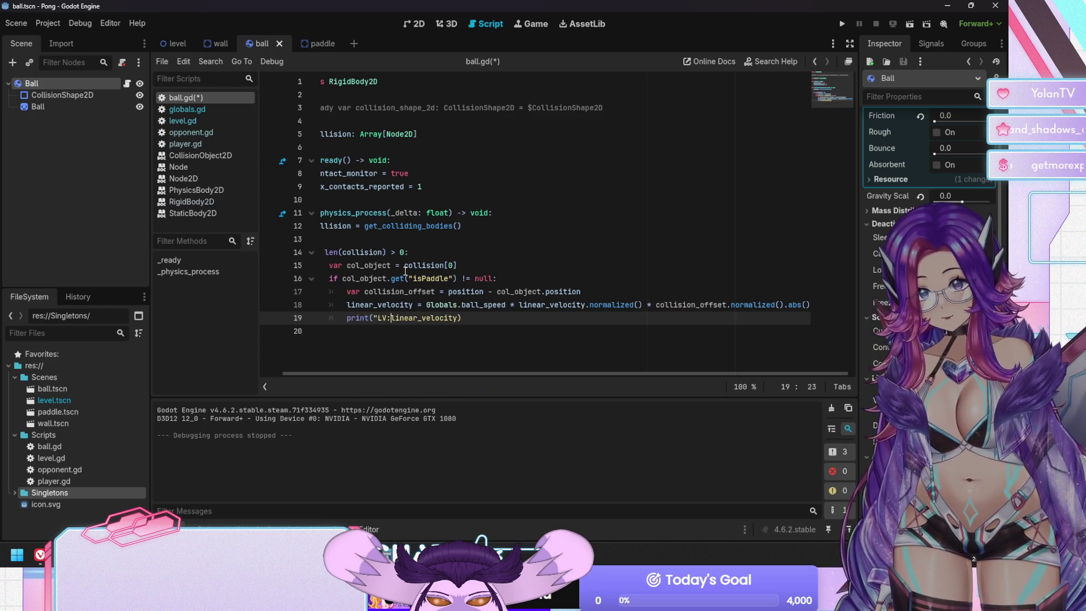
text( " +)
key(ctrl+s)
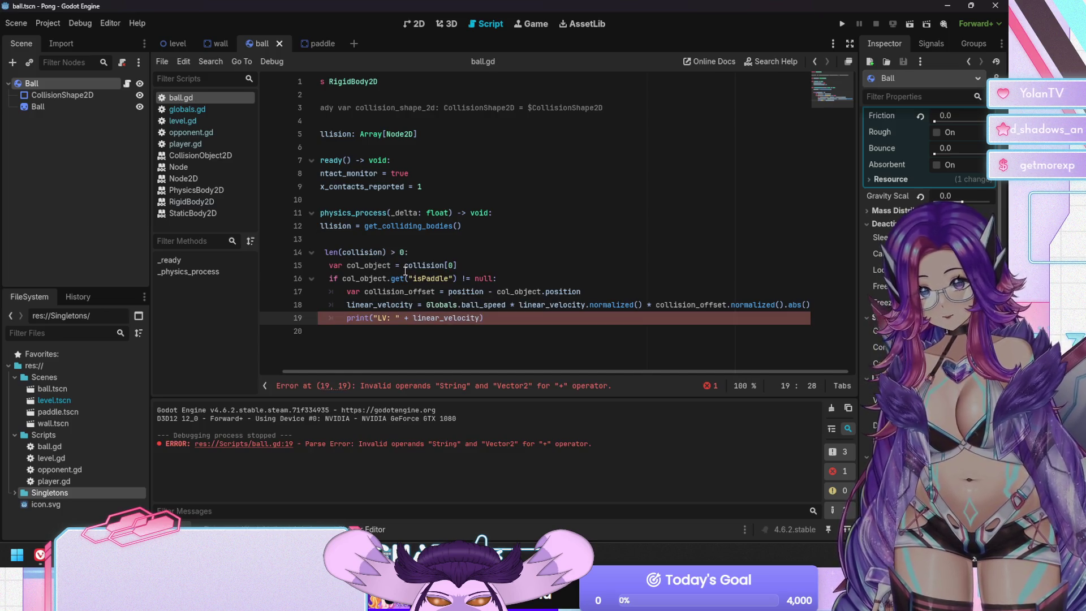
Replace the + with a comma so it reads print("LV: ", linear_velocity), and save.
key(BackSpace)
key(BackSpace)
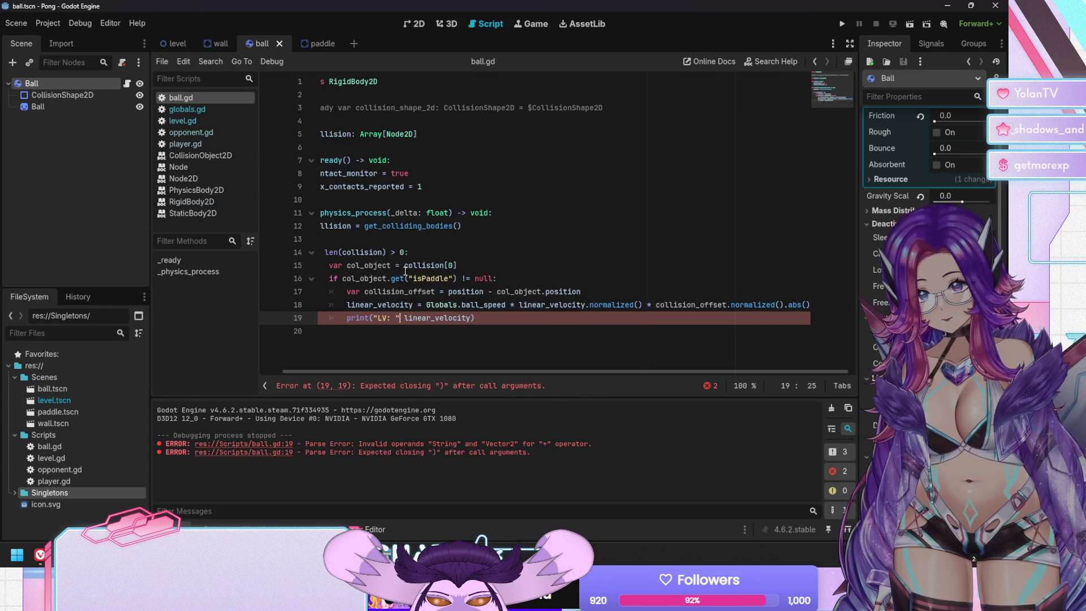
text(&)
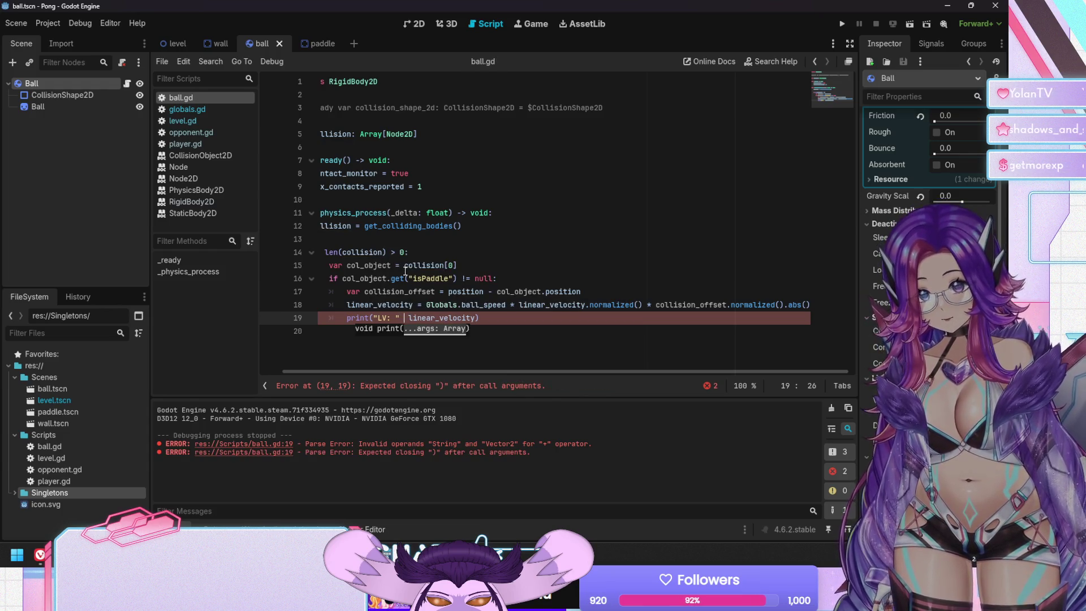
key(shift+Left)
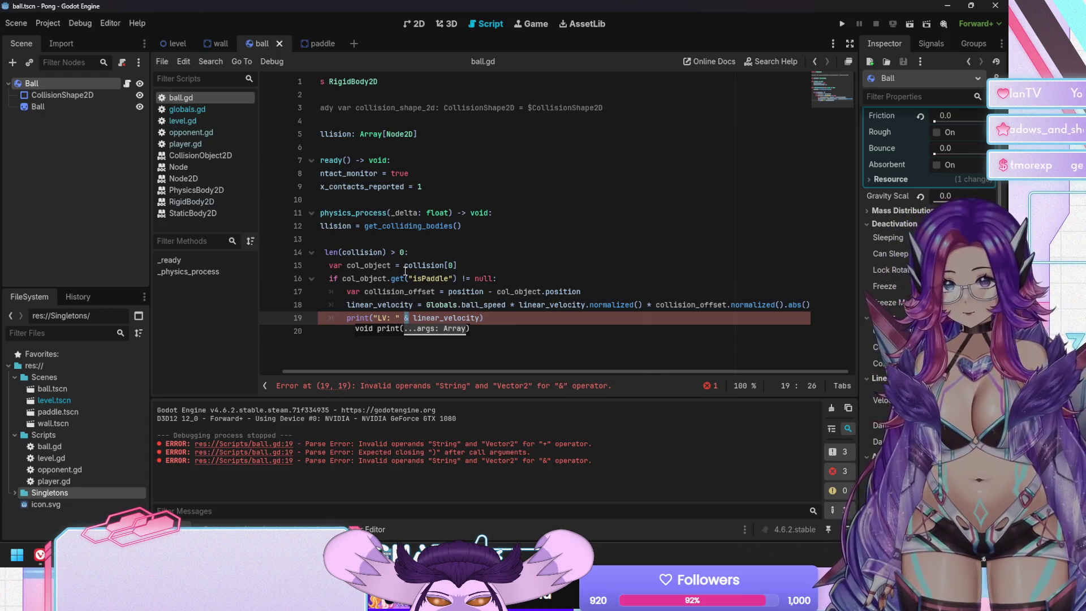
key(BackSpace)
key(BackSpace)
text(,)
key(ctrl+s)
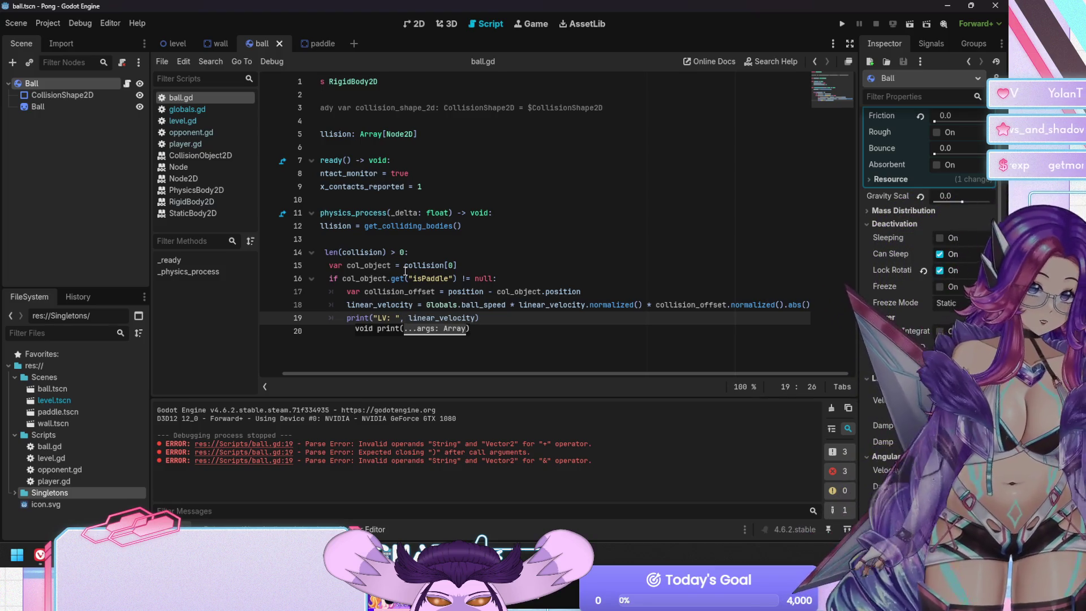
key(Up)
key(Up)
key(Up)
key(Down)
key(Down)
key(Down)
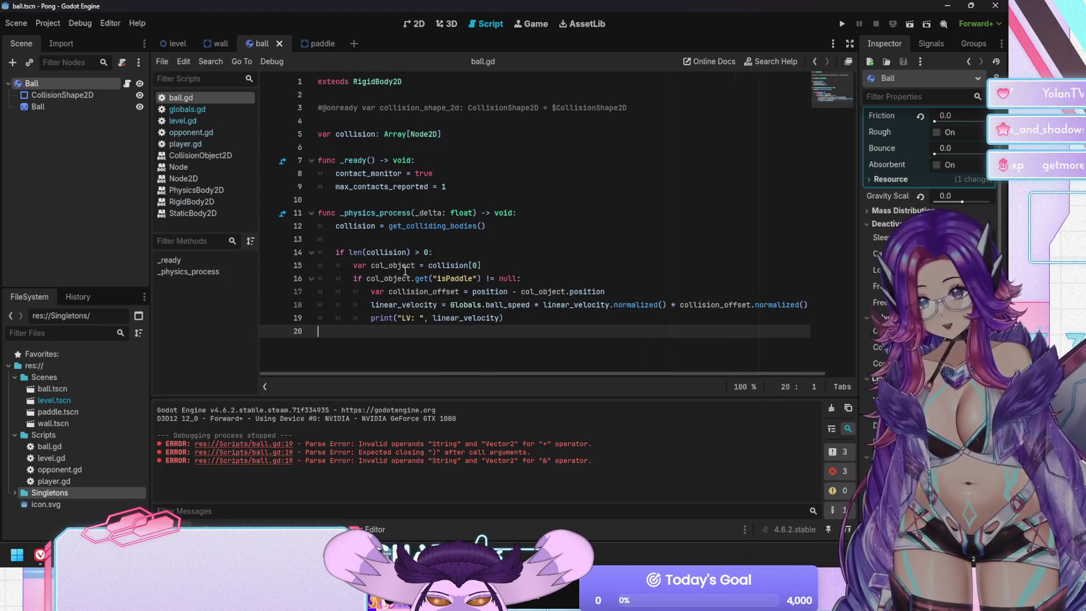
key(Up)
key(Up)
key(Up)
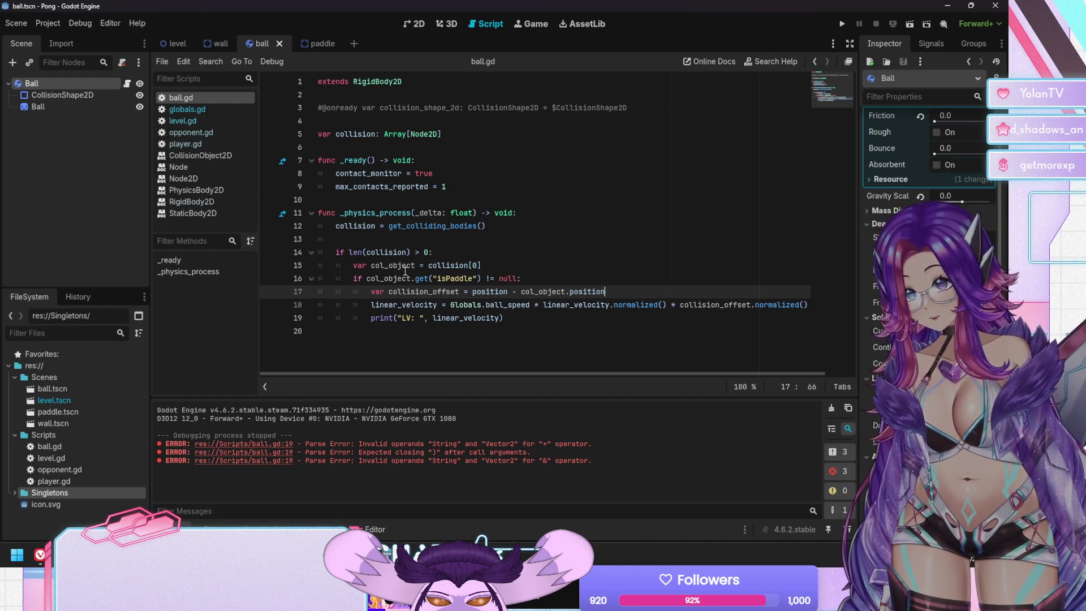
Add print("CO: ", collision_offset) below the offset calculation in ball.gd, save, and run the game.
key(Return)
text(print)
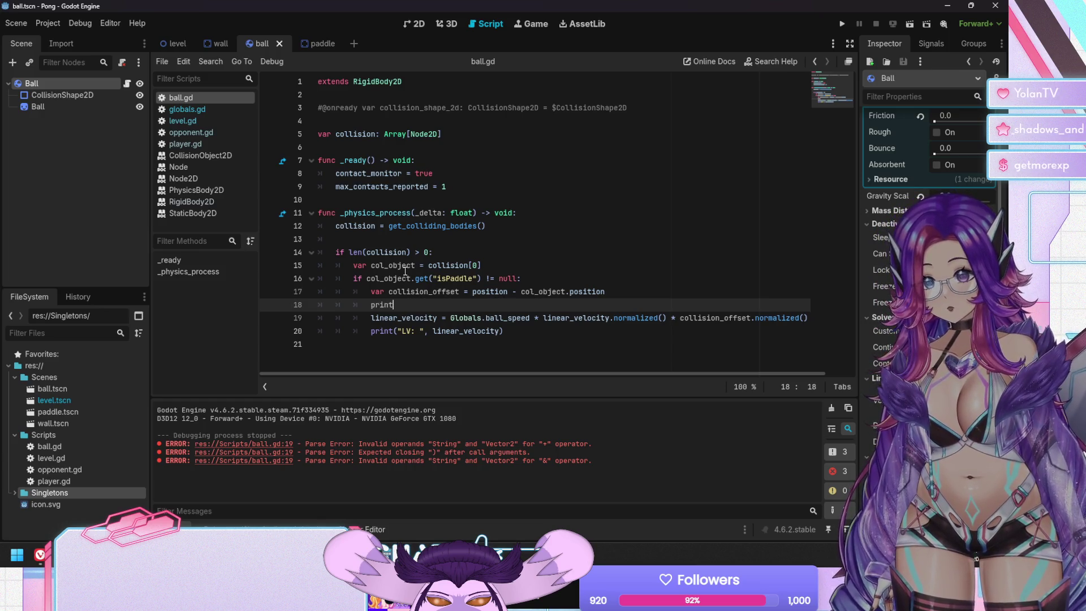
text(("CO)
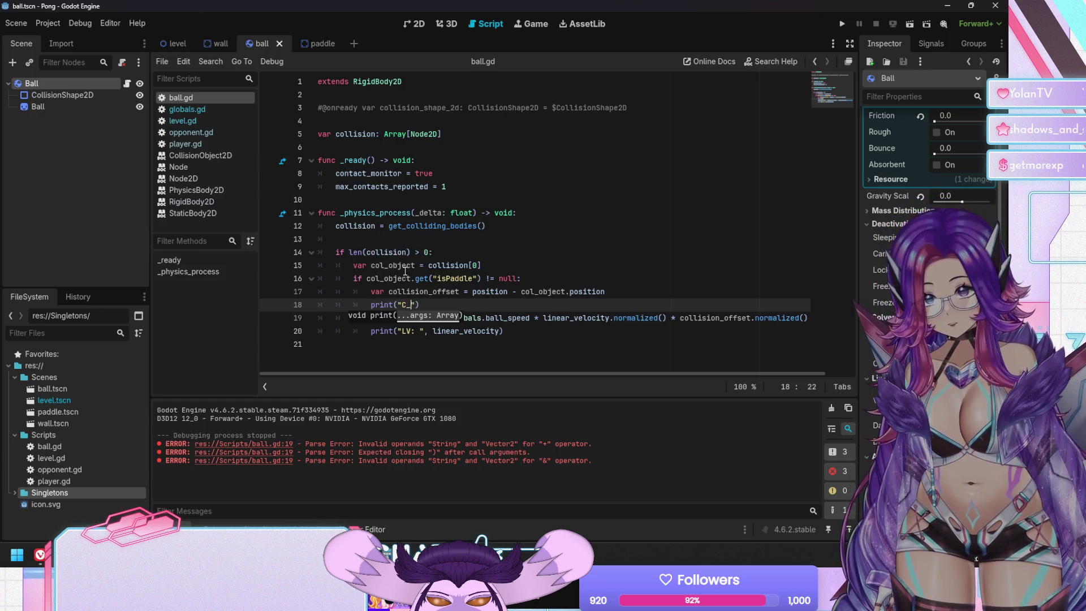
text(: ")
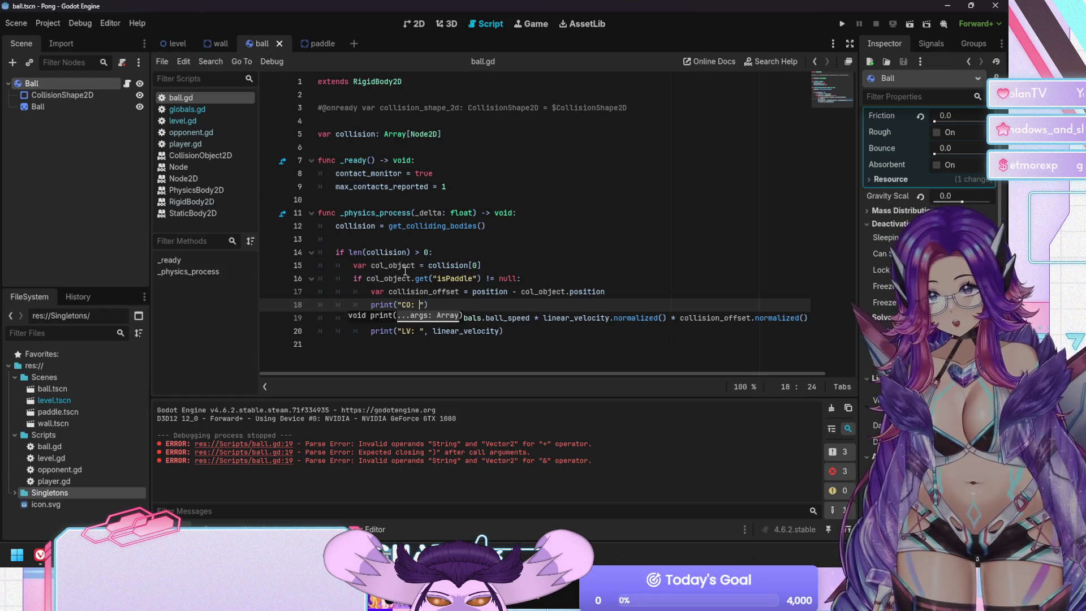
text(, collisio)
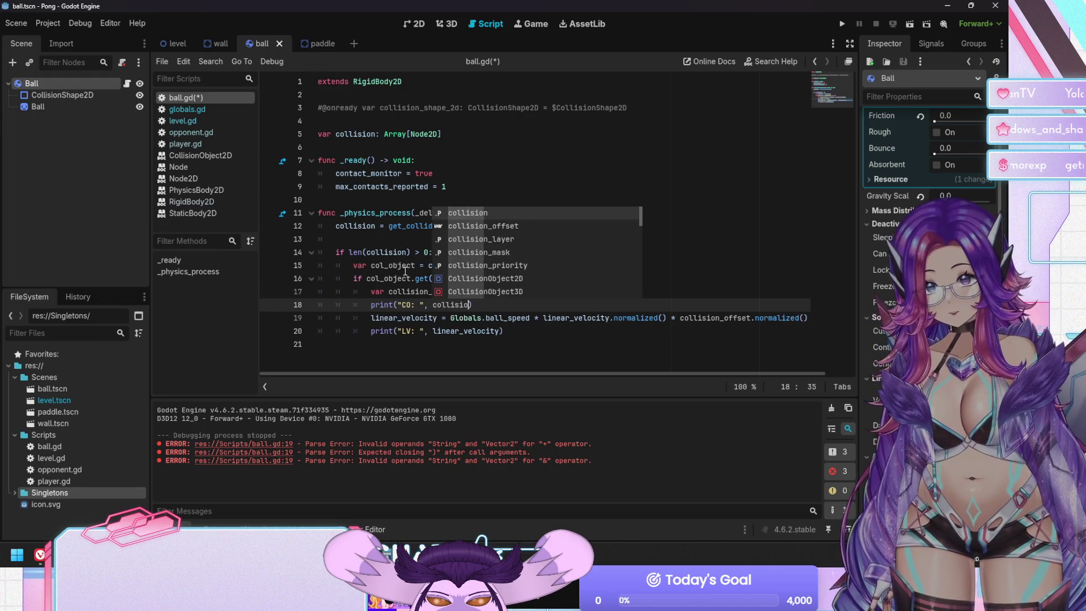
key(Down)
key(Return)
key(ctrl+s)
key(F5)
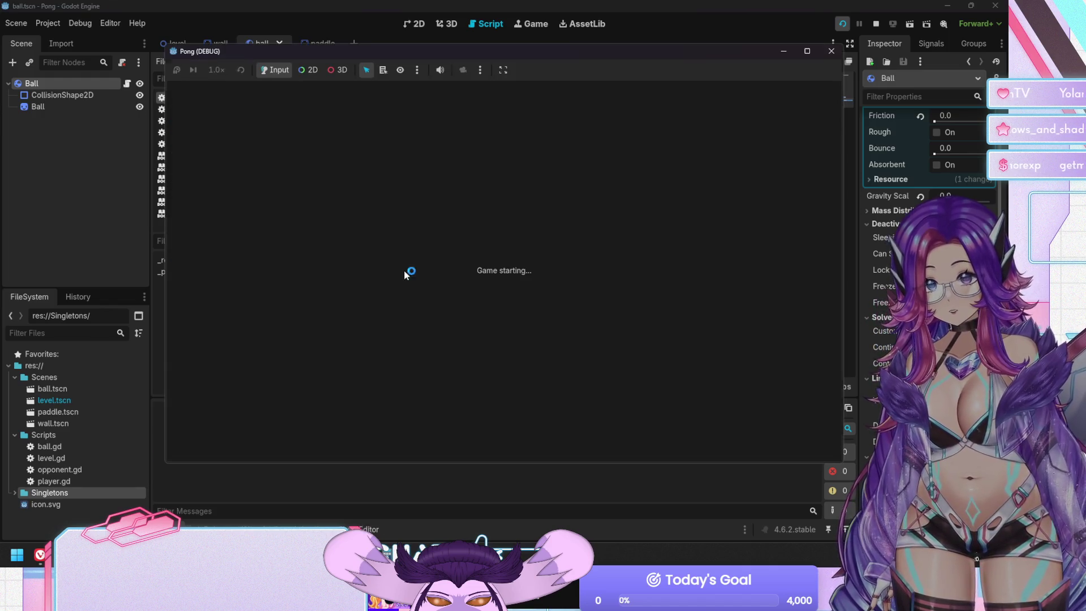
Move the player paddle up to hit the ball, then stop the game to read the CO and LV output.
key(Up)
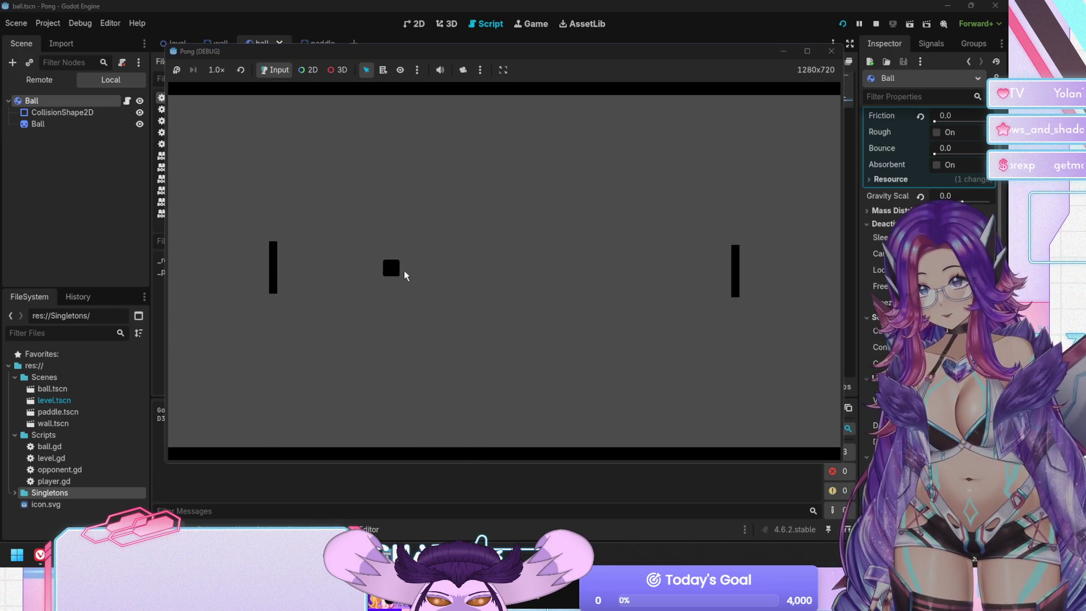
key(F8)
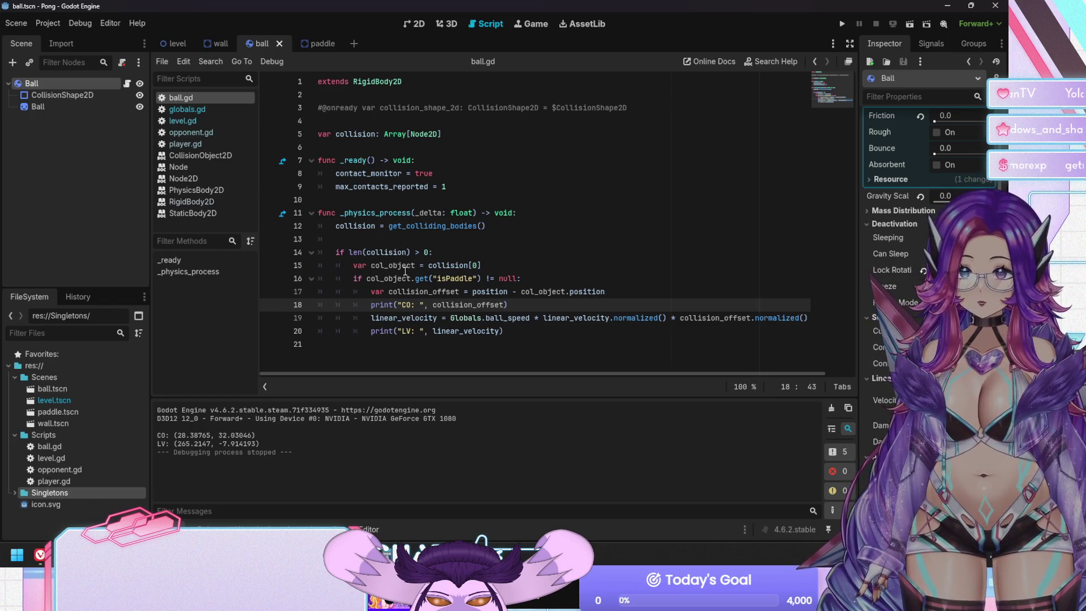
Comment out the CO print line in ball.gd.
key(Up)
key(End)
key(Return)
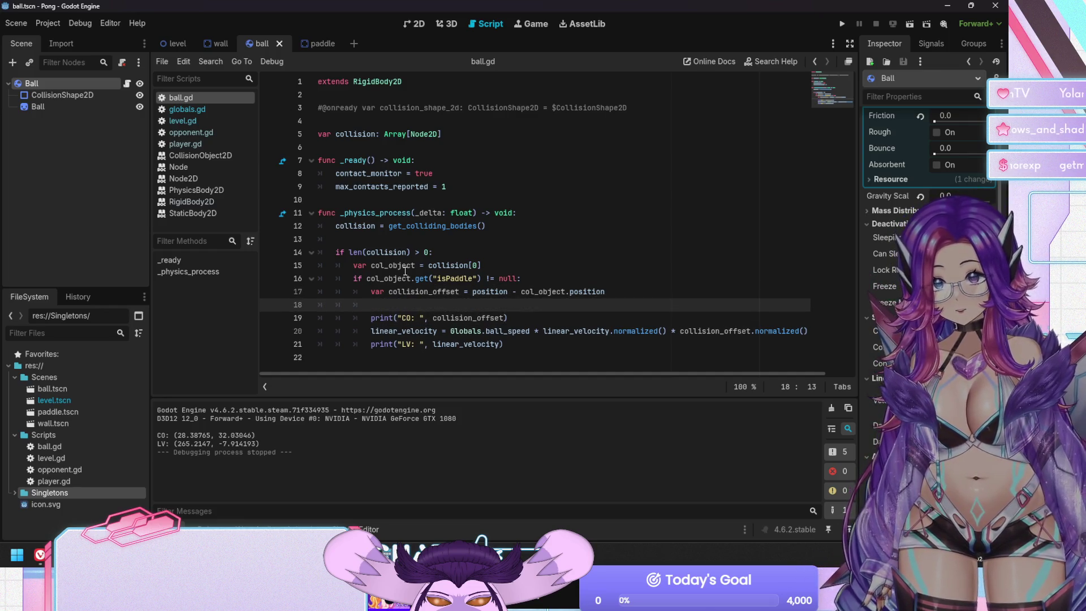
key(BackSpace)
key(BackSpace)
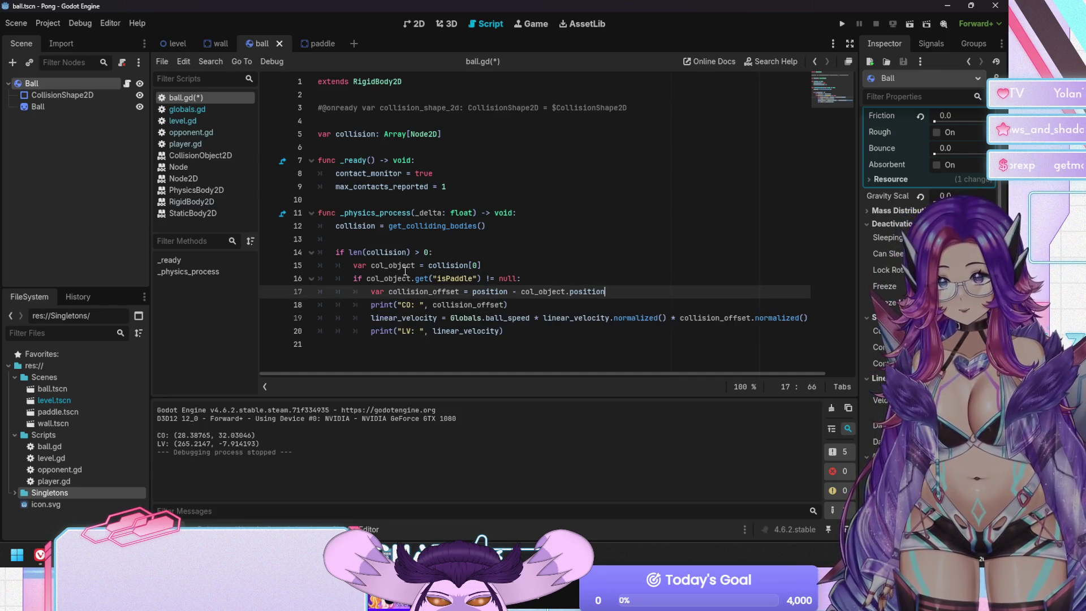
key(Down)
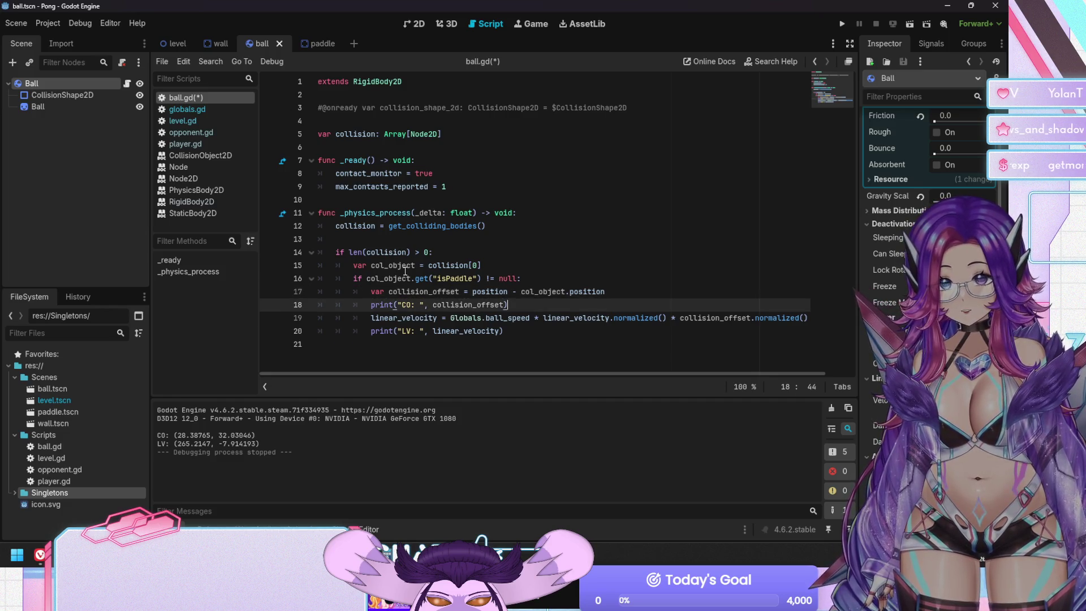
key(ctrl+k)
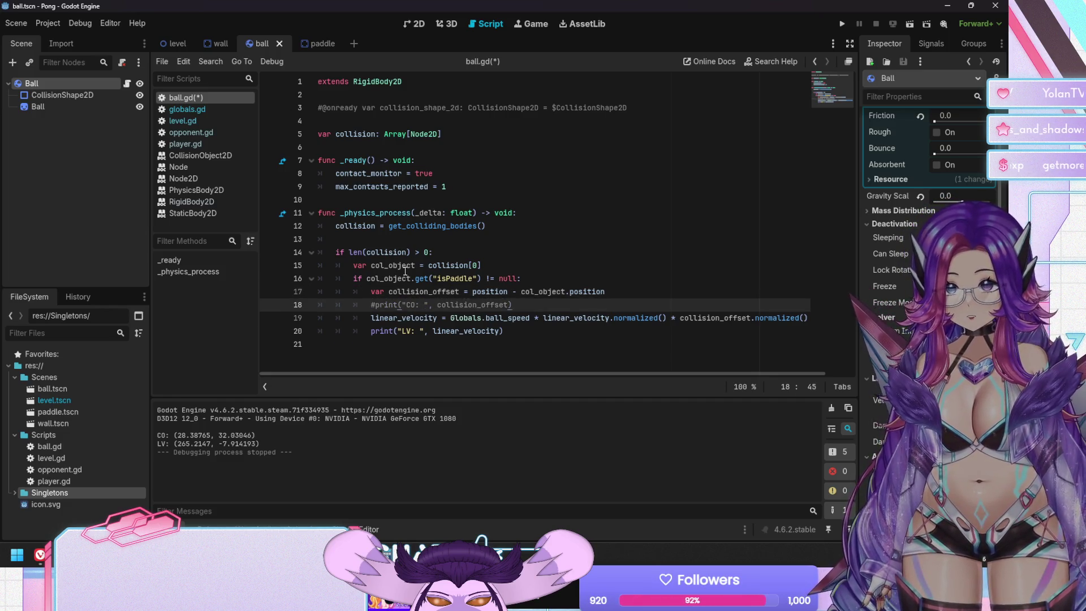
Add collision_offset = Vector2(collision_offset.x, collision_offset.y * 2) below it, then save and run.
key(Return)
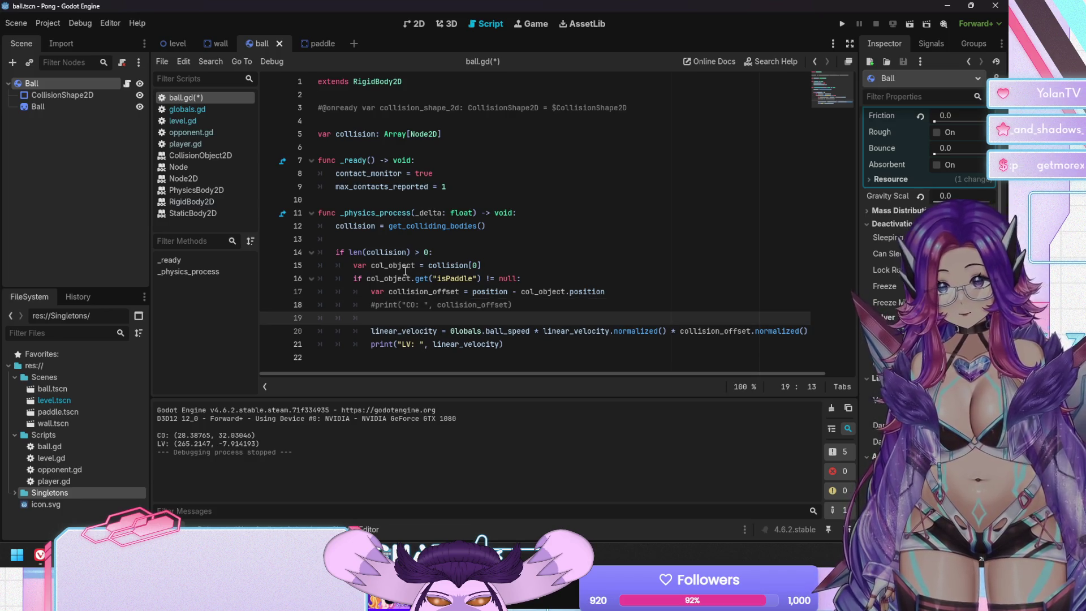
text(collision)
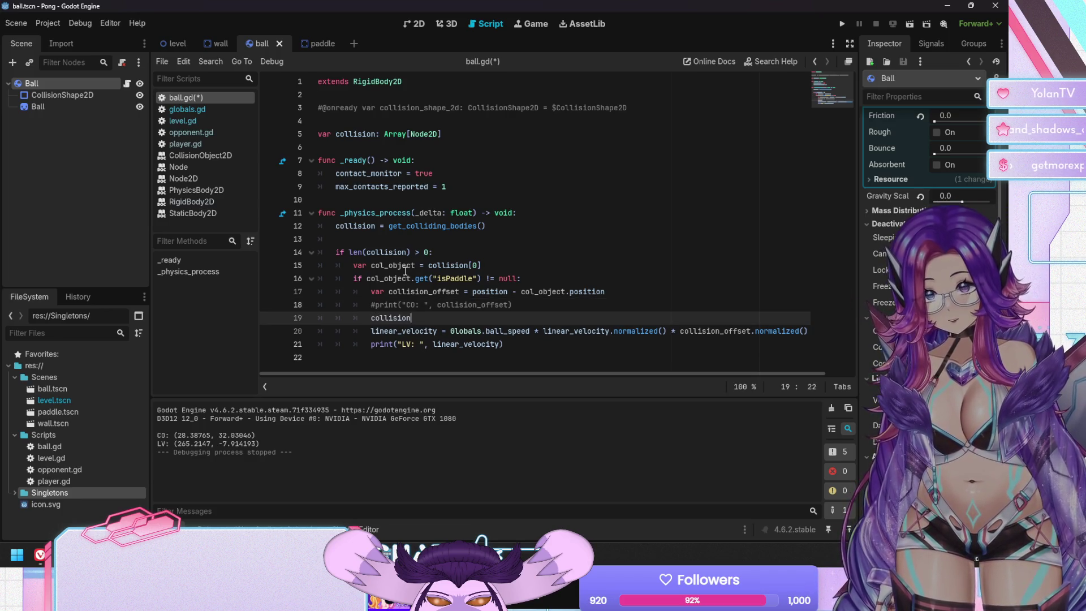
text(_offset =)
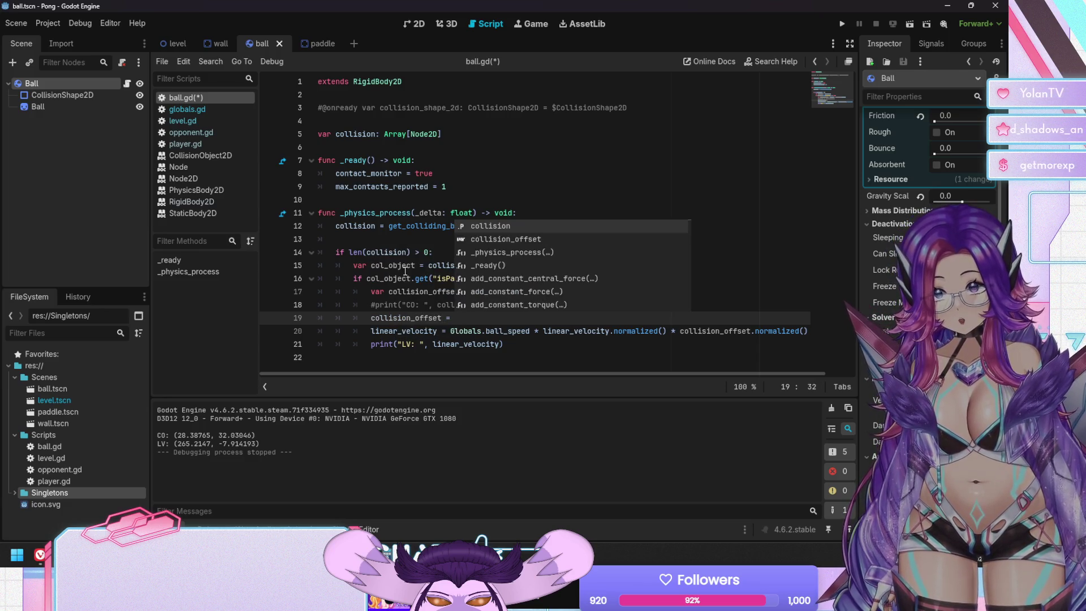
text(Vector2(collision_offset.x, collision_offset.y * 2)
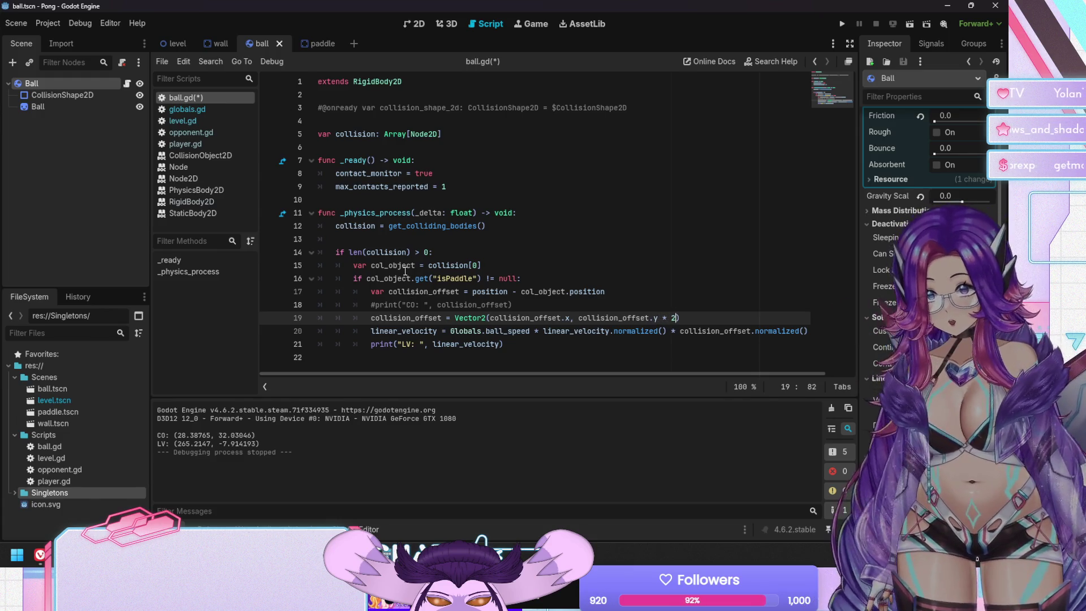
key(ctrl+s)
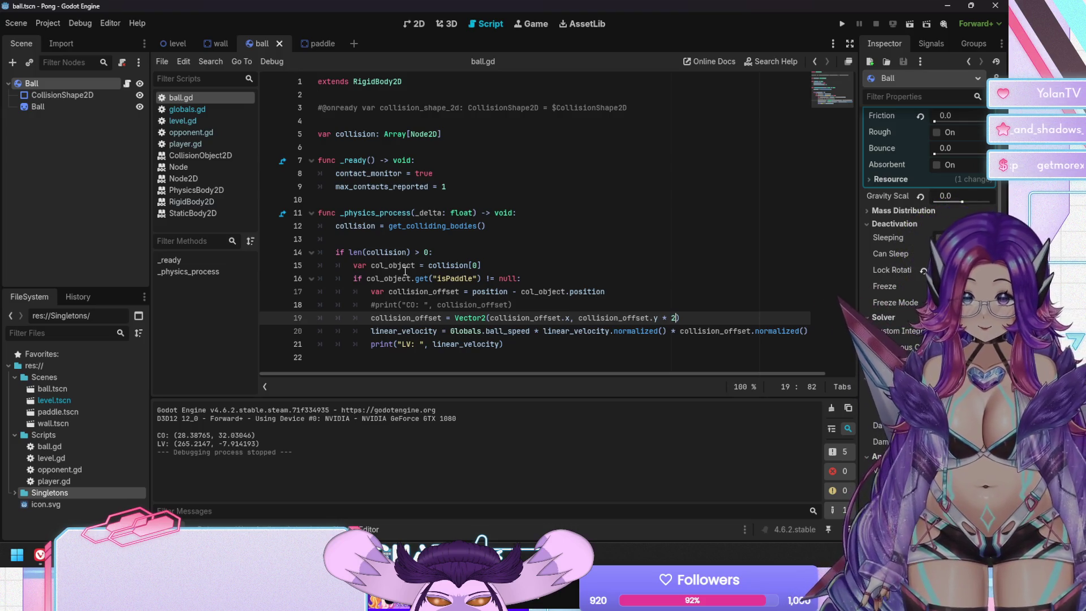
key(F5)
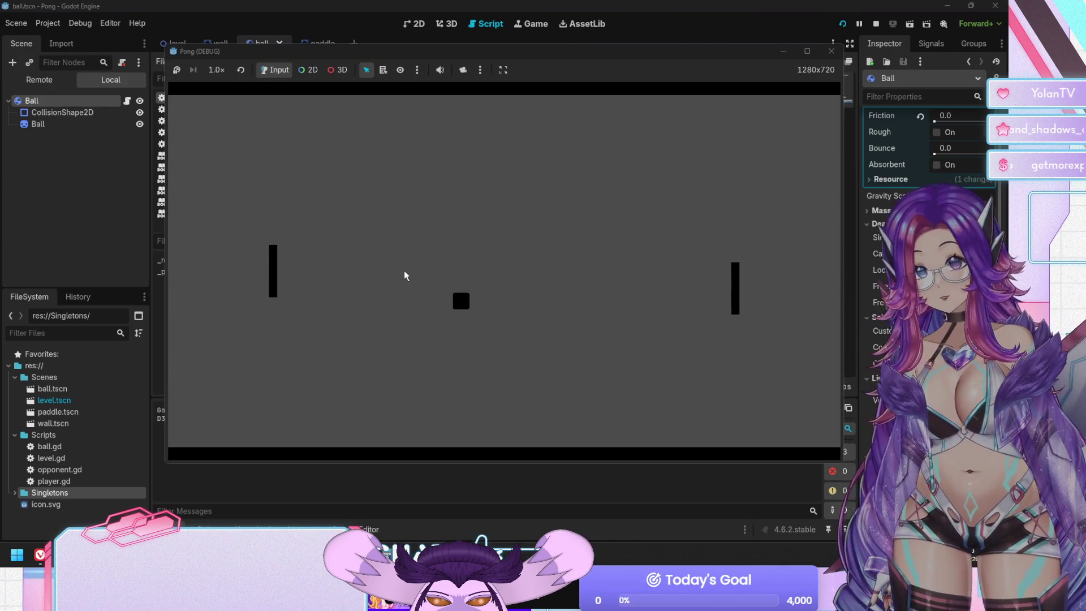
Rally by moving the player paddle down and up, then stop the game to check the LV output.
key(Down)
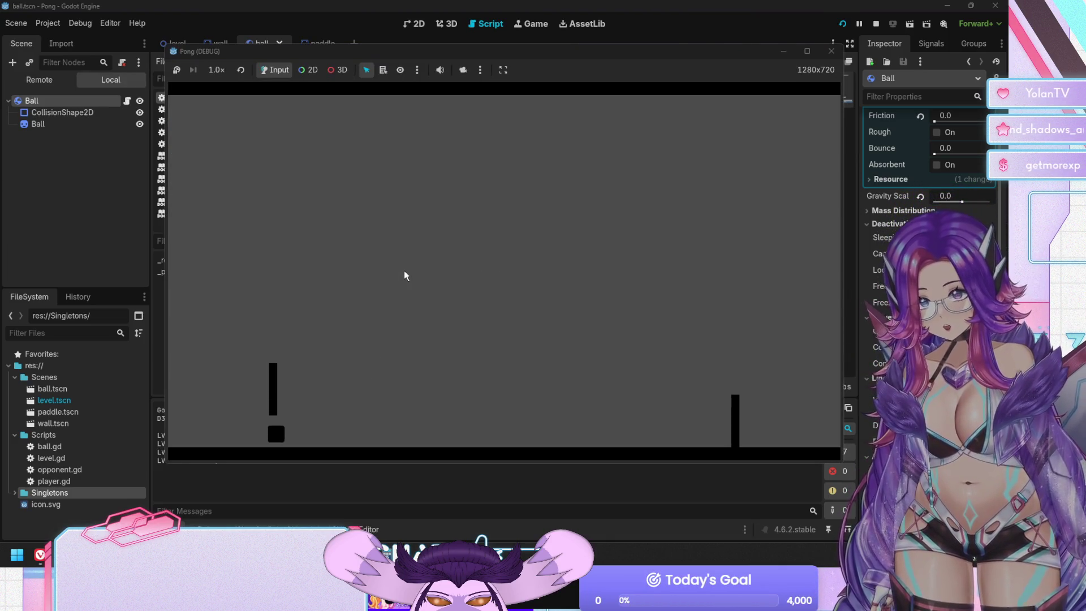
key(Up)
key(Up)
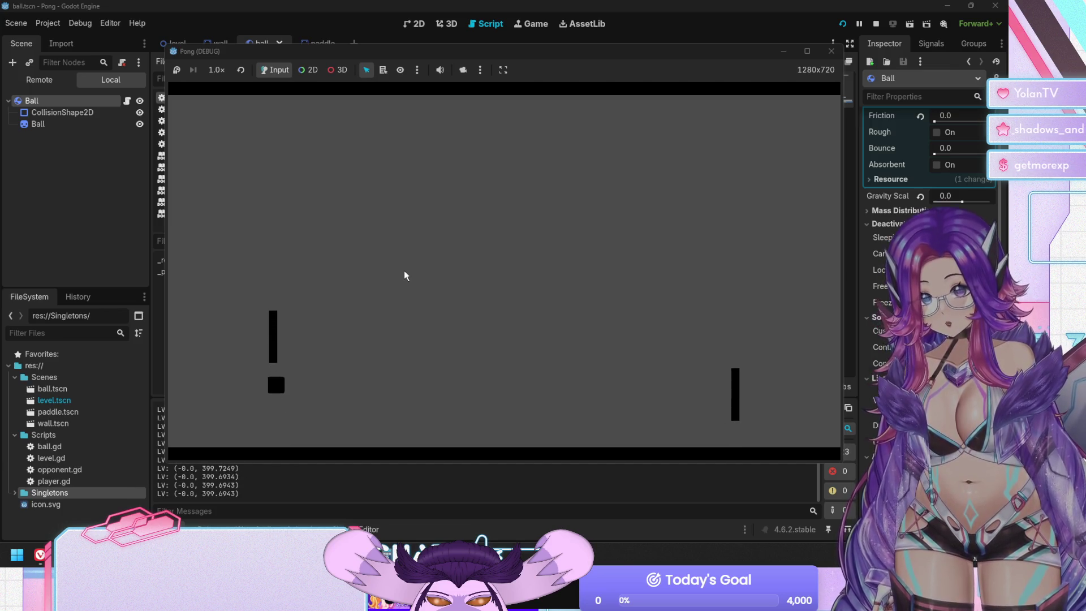
key(Down)
key(Up)
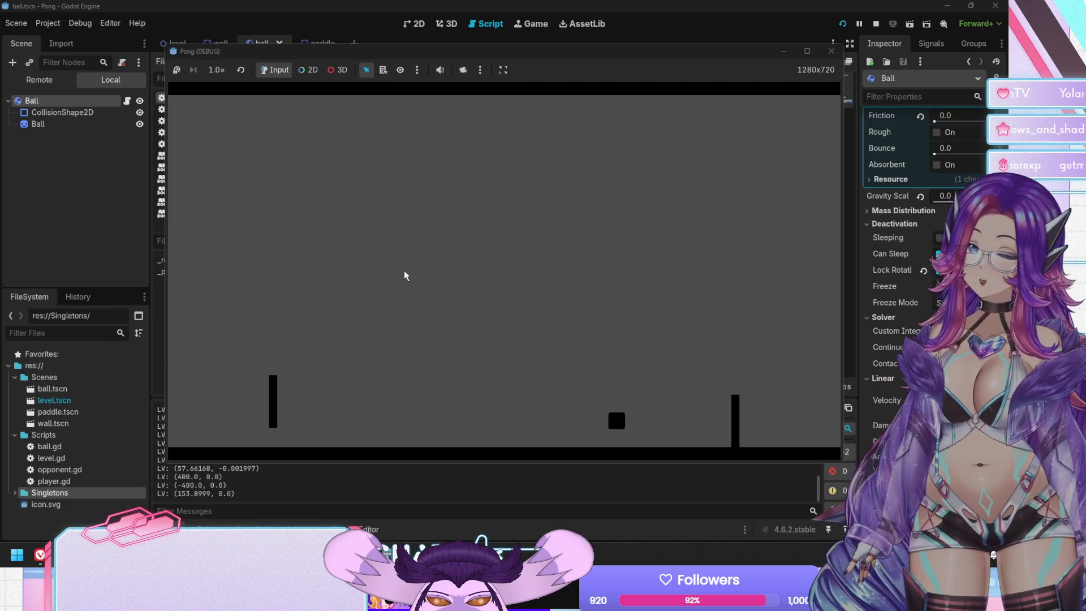
key(F8)
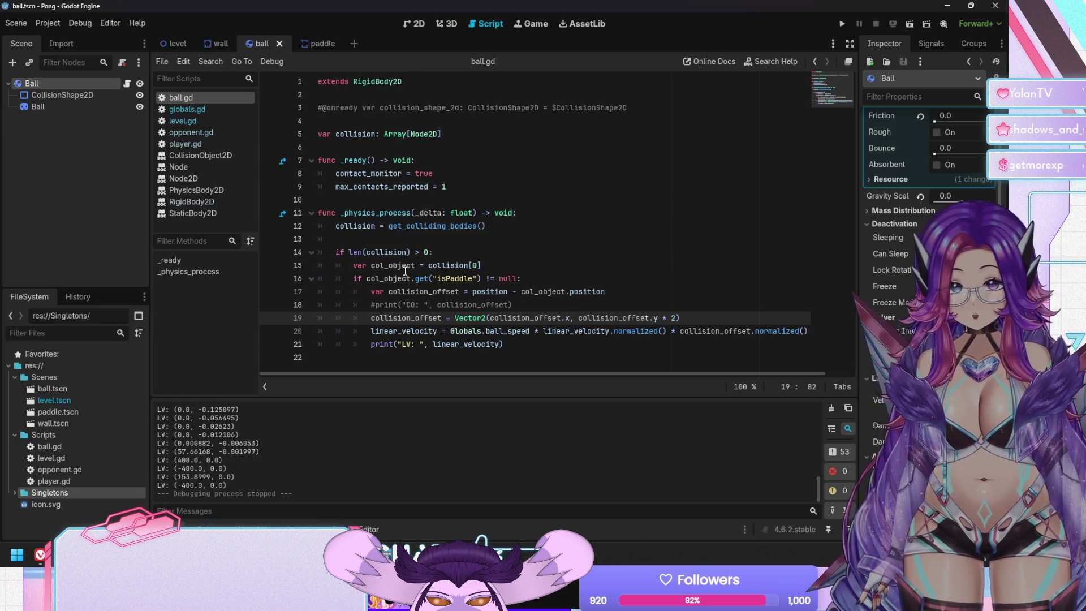
Disable the doubling line, make line 20 use (linear_velocity * collision_offset.abs()).normalized(), then save and run.
key(ctrl+k)
click(752, 331)
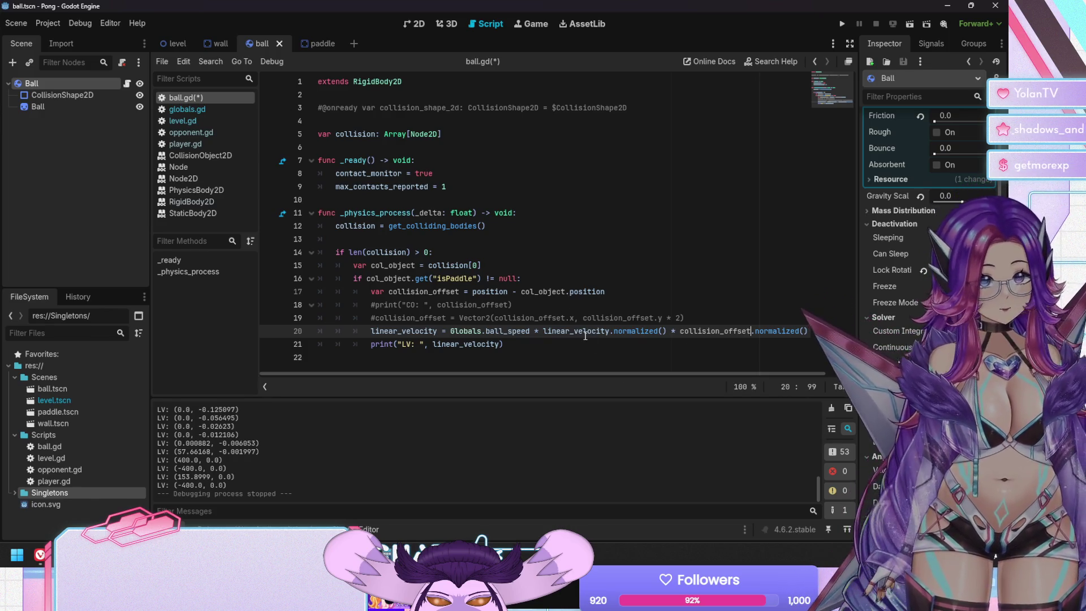
double_click(625, 331)
key(ctrl+z)
key(ctrl+z)
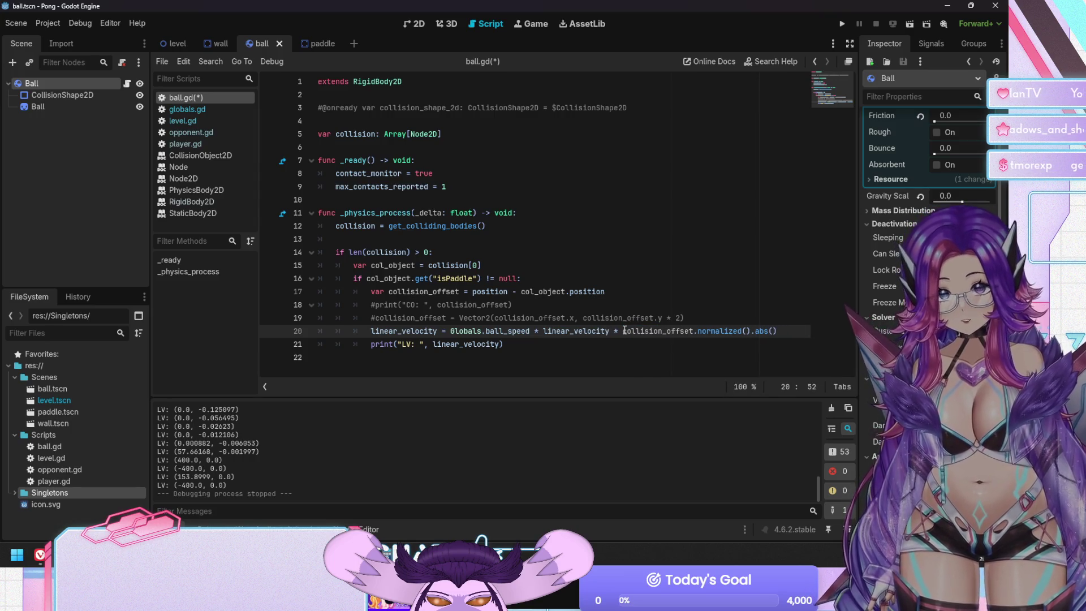
text(()
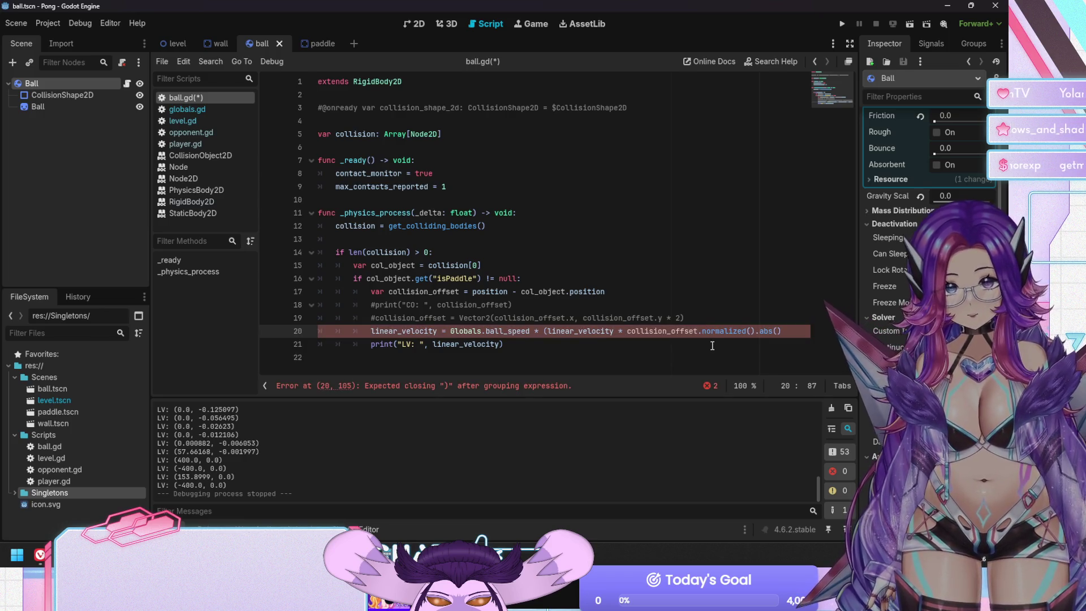
text())
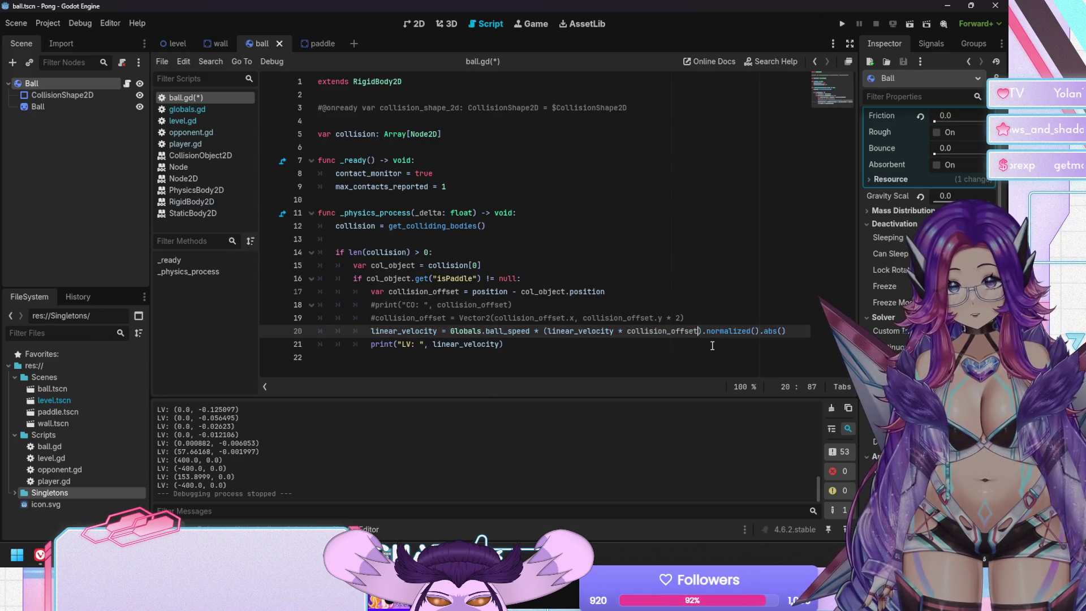
text(abs())
key(End)
key(Left)
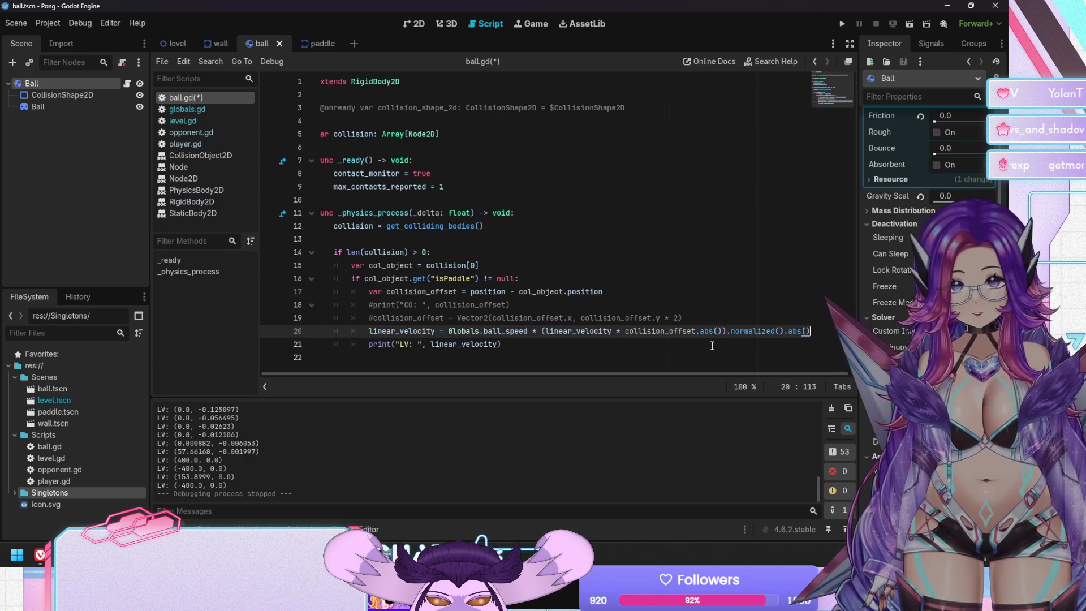
key(BackSpace)
key(BackSpace)
key(BackSpace)
key(ctrl+s)
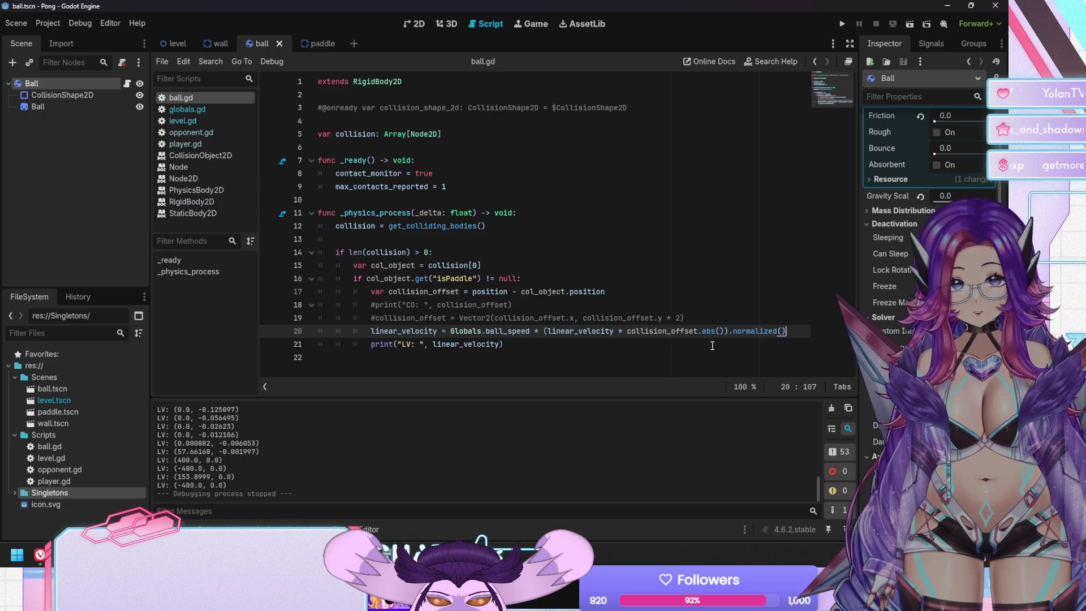
key(F5)
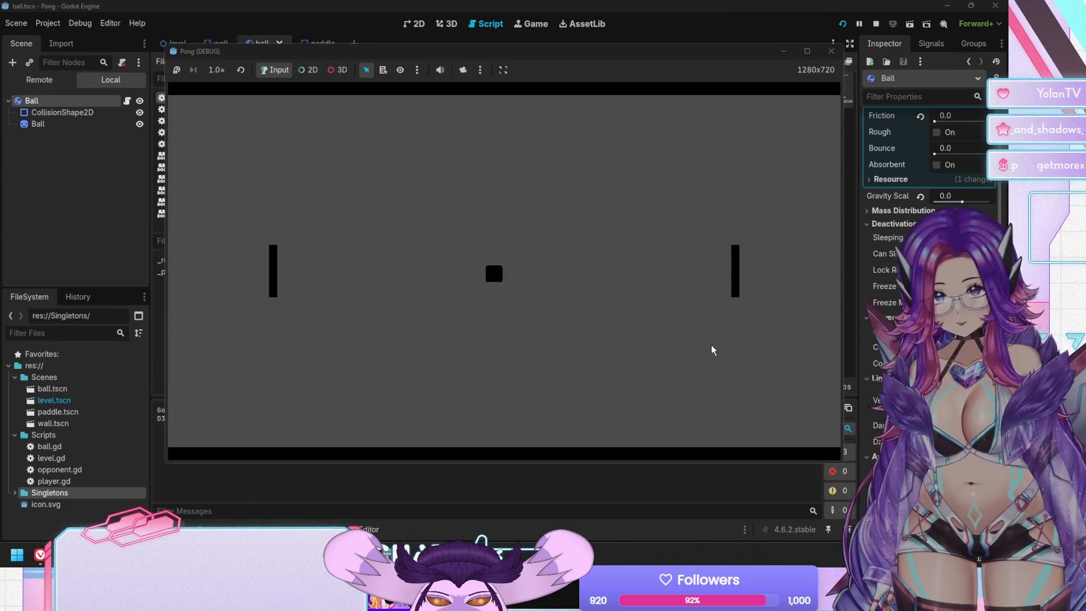
Stop the current run, uncomment the offset-doubling line 19, and relaunch the game.
key(Down)
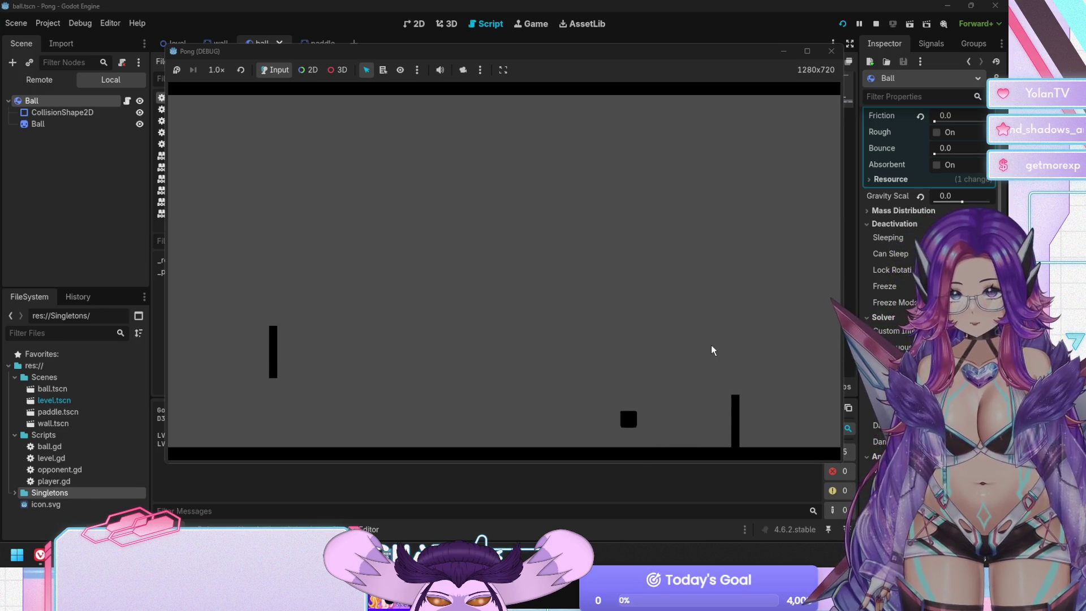
key(Down)
key(Down)
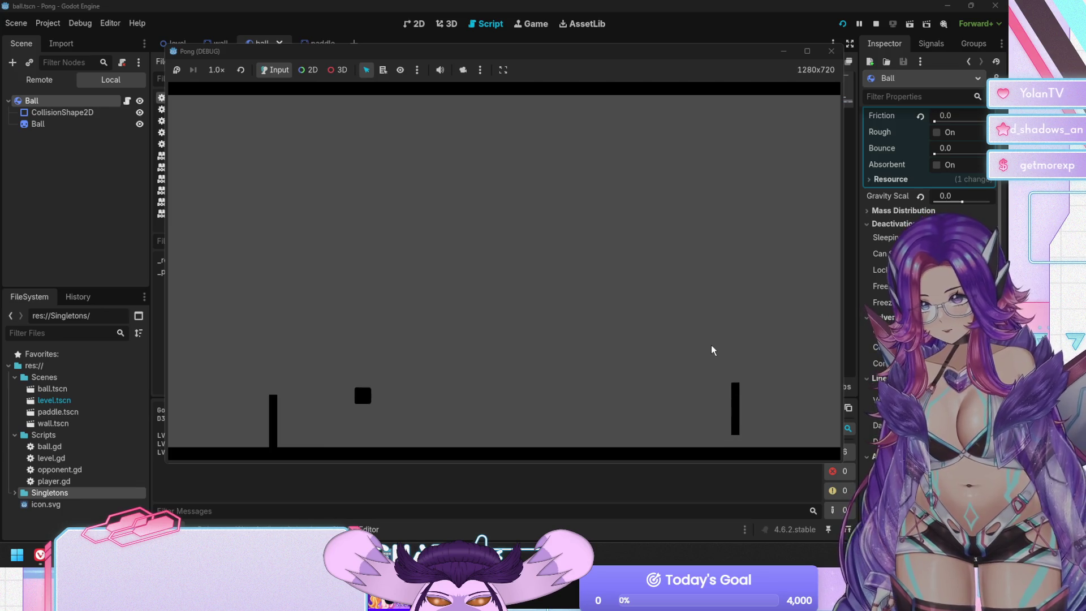
key(F8)
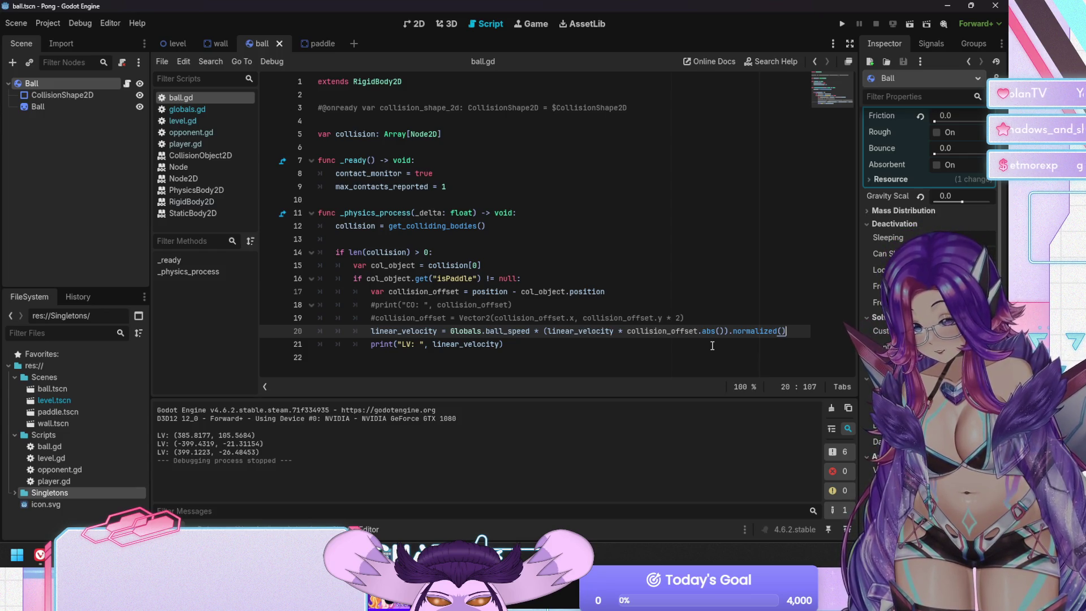
key(Up)
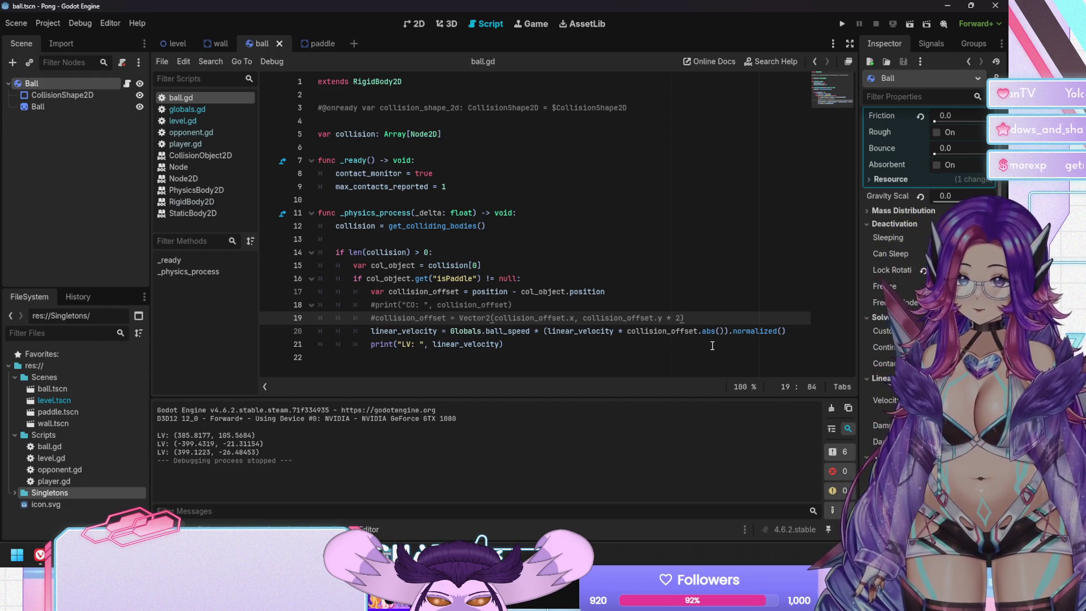
key(ctrl+k)
key(F5)
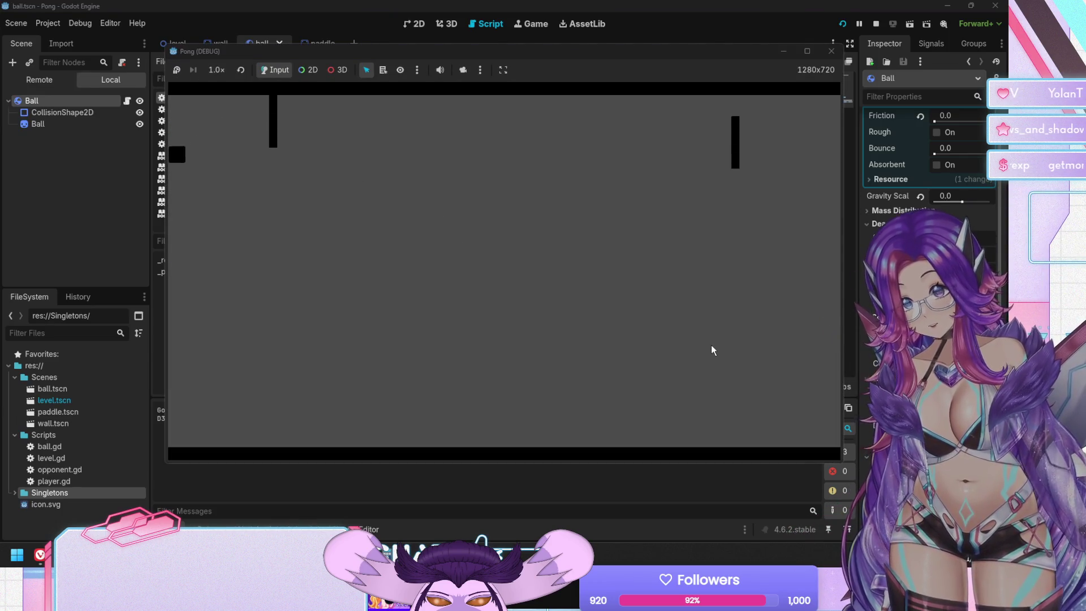
Play a rally moving the left paddle up and down, then stop the game.
key(F5)
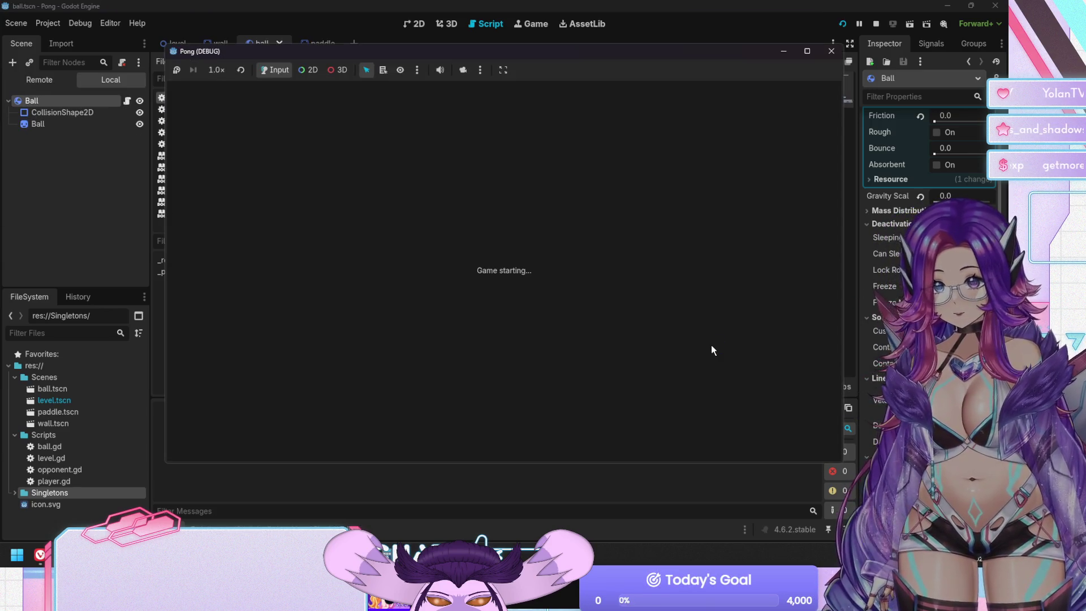
key(Down)
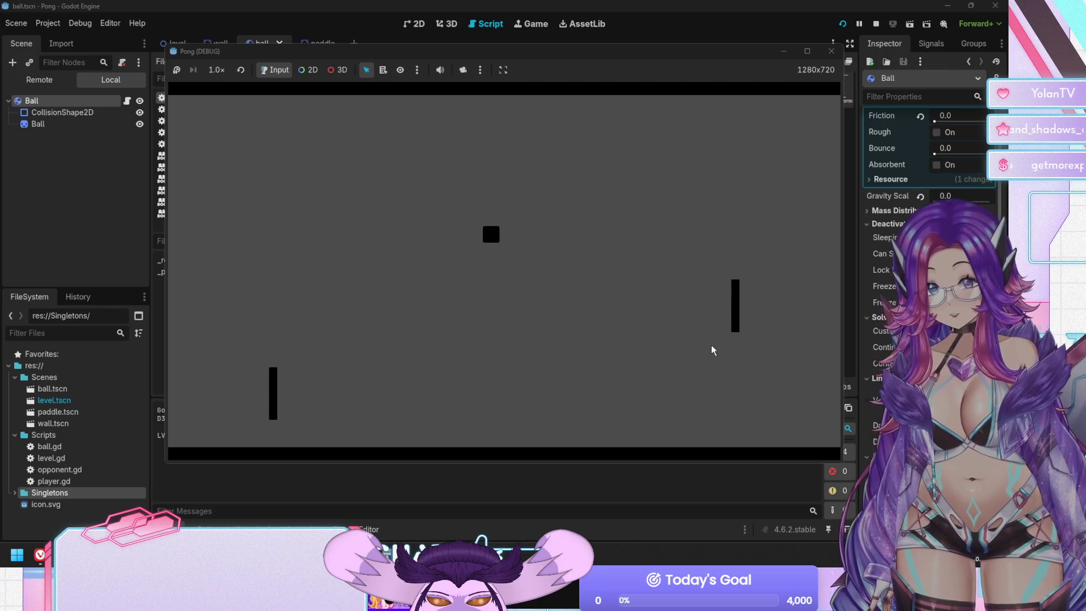
key(Up)
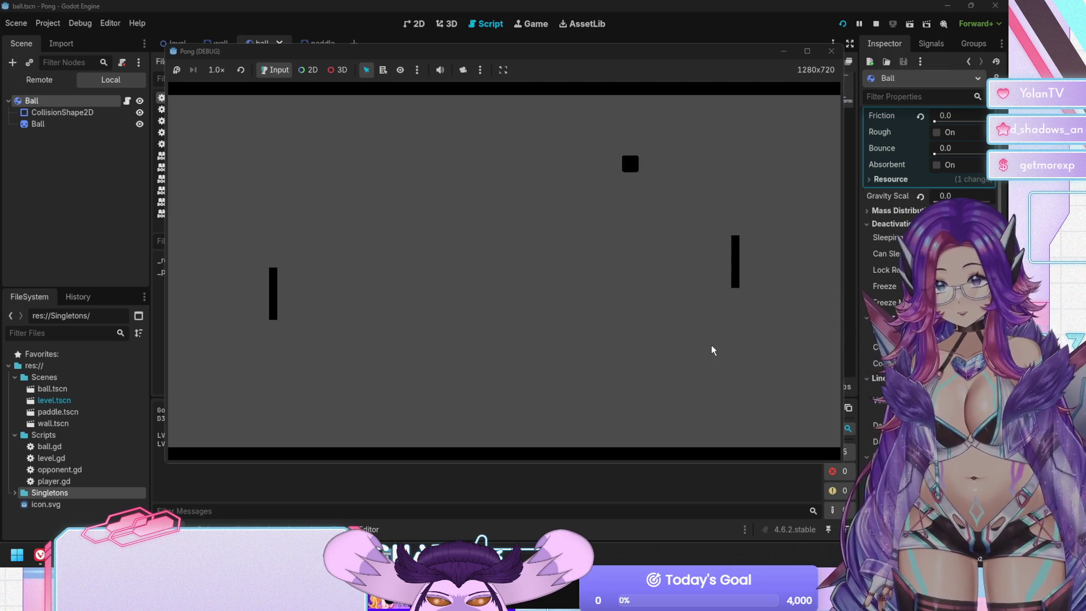
key(Down)
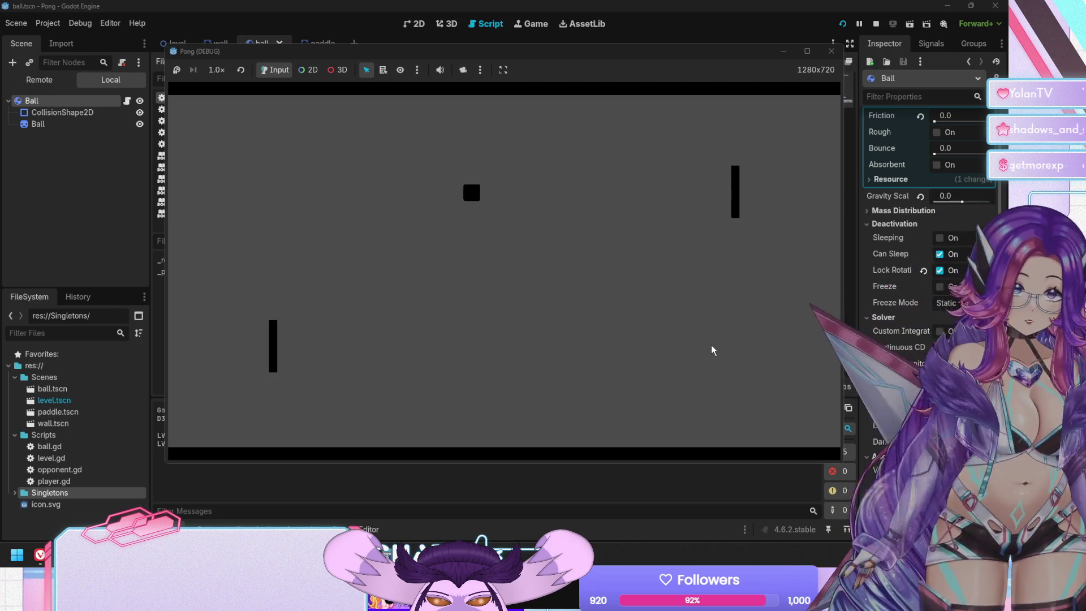
key(Up)
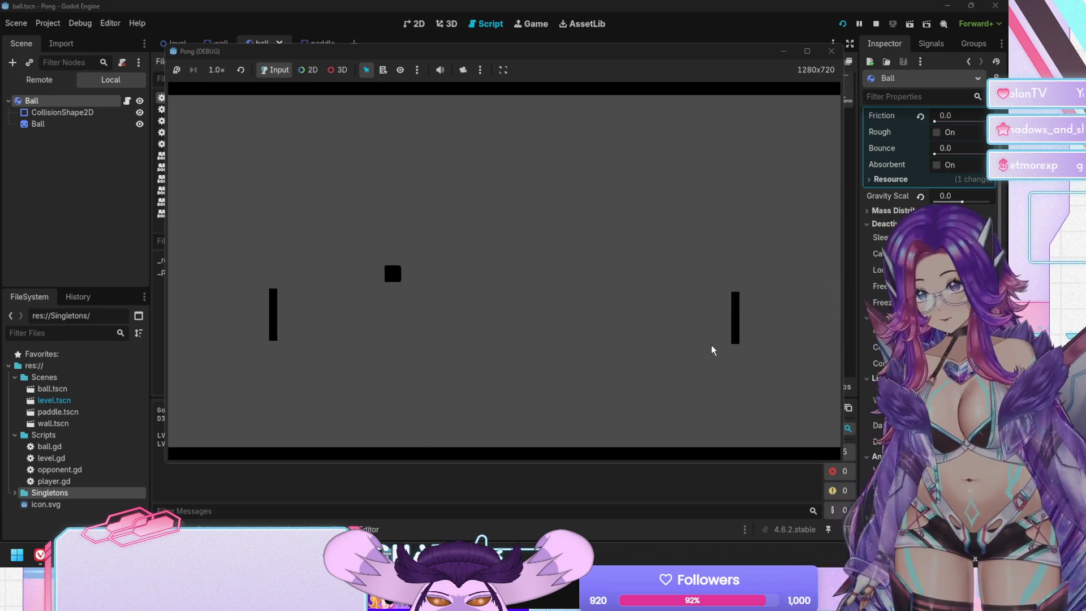
key(Down)
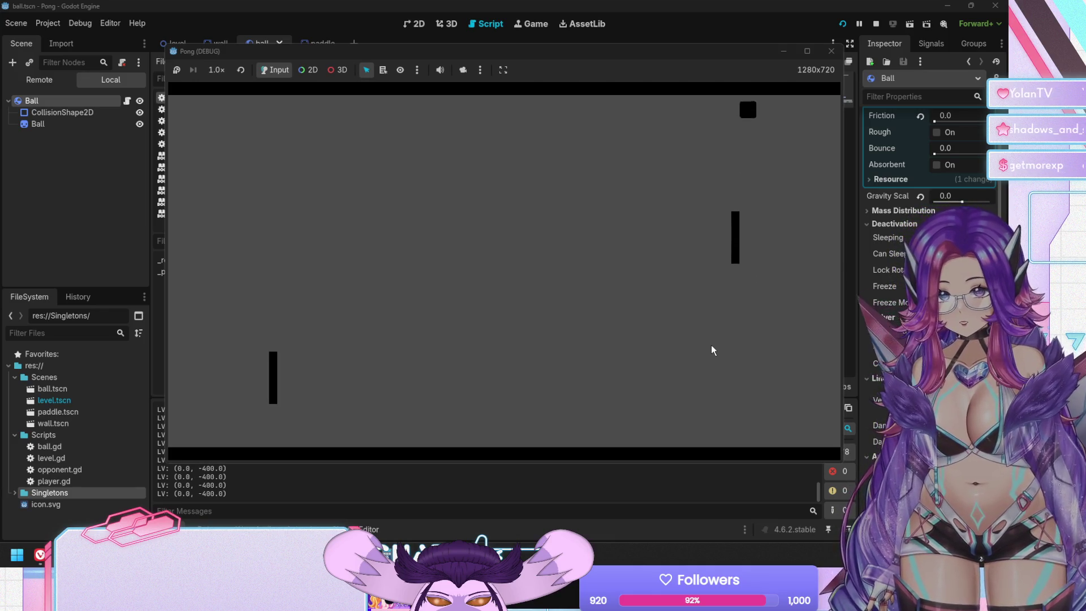
key(F8)
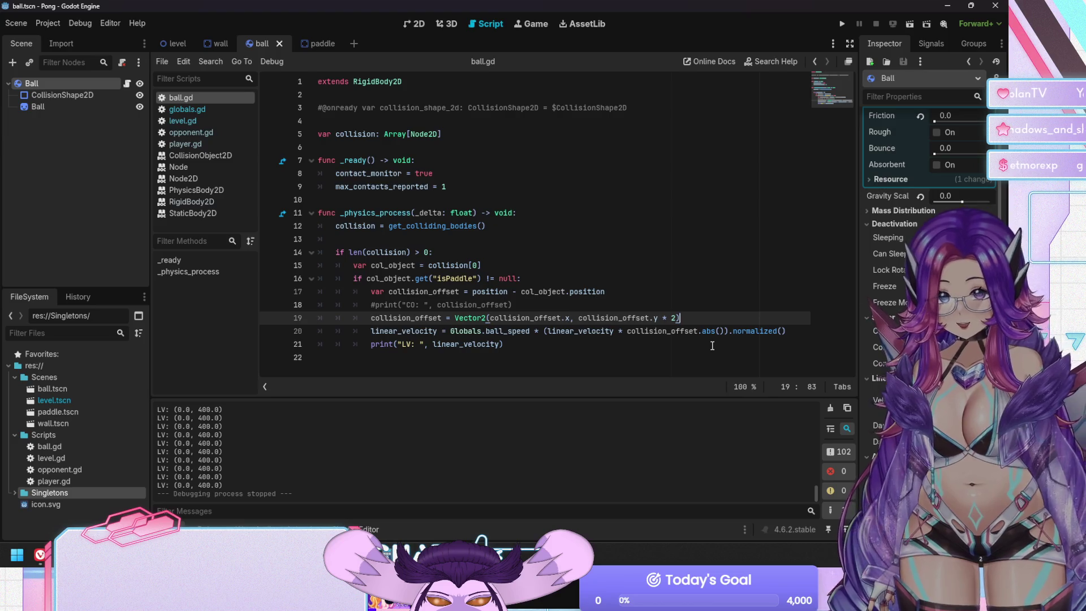
Comment out the linear velocity print on line 21, save ball.gd, and move to the contact_monitor line.
key(Down)
key(Down)
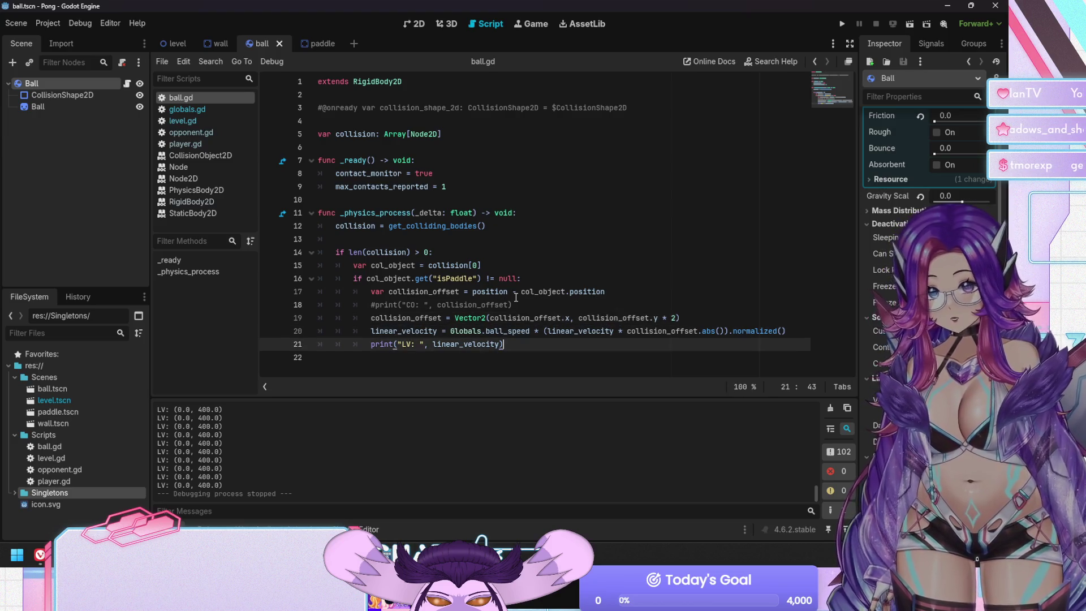
key(ctrl+k)
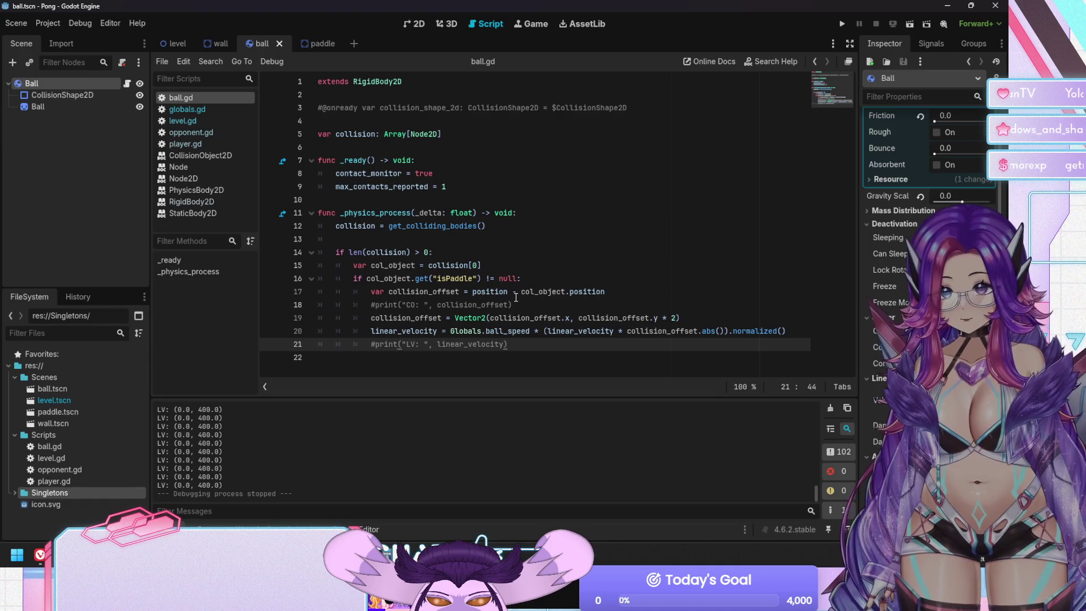
key(ctrl+s)
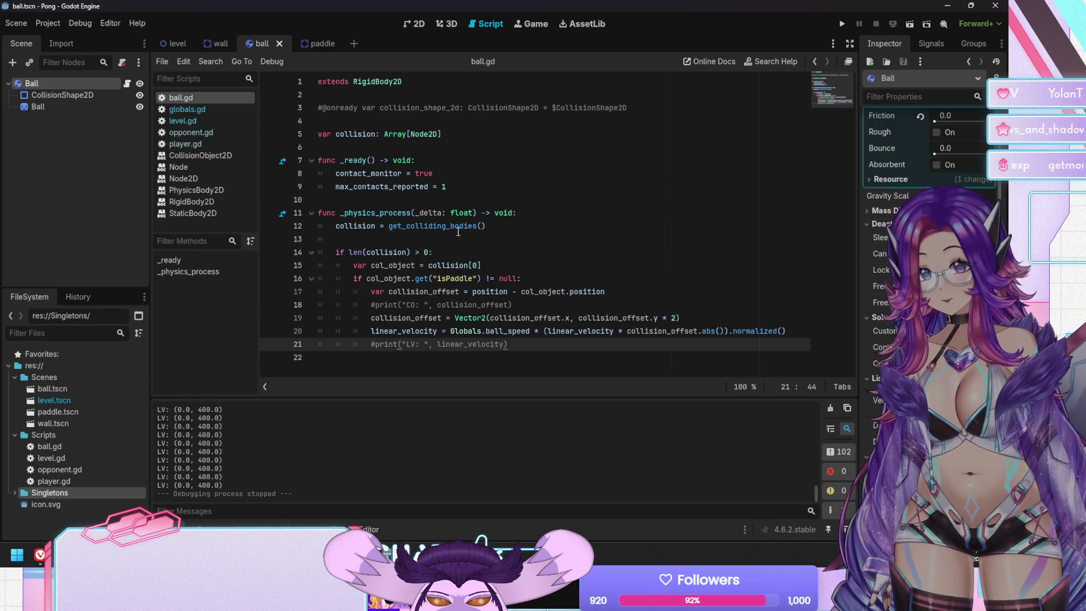
click(443, 250)
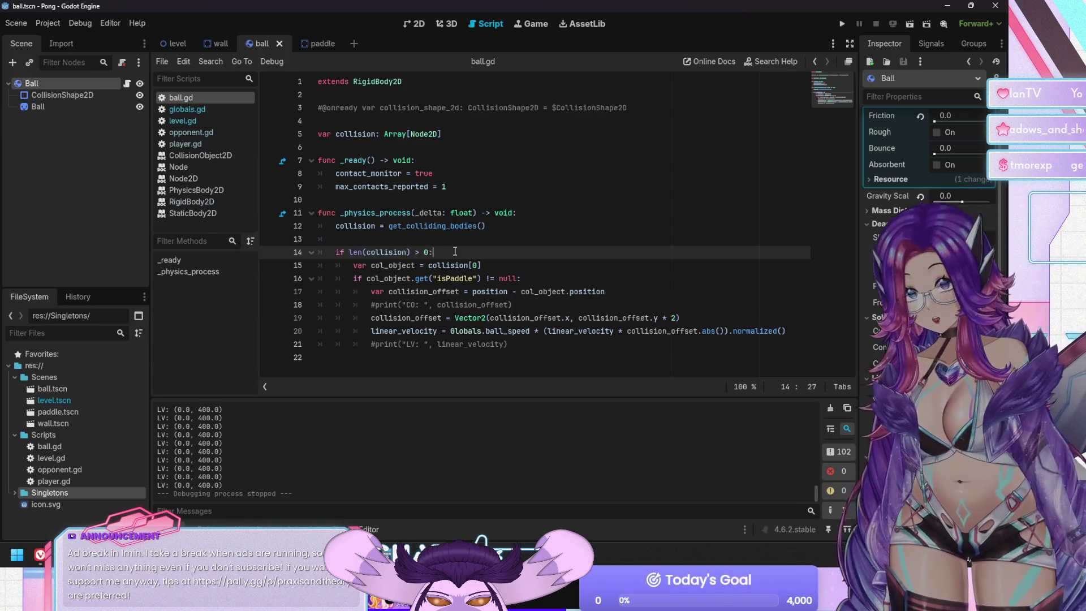
click(411, 175)
Step into the contact_monitor name and launch a fresh Pong test run.
key(Left)
key(Left)
key(Left)
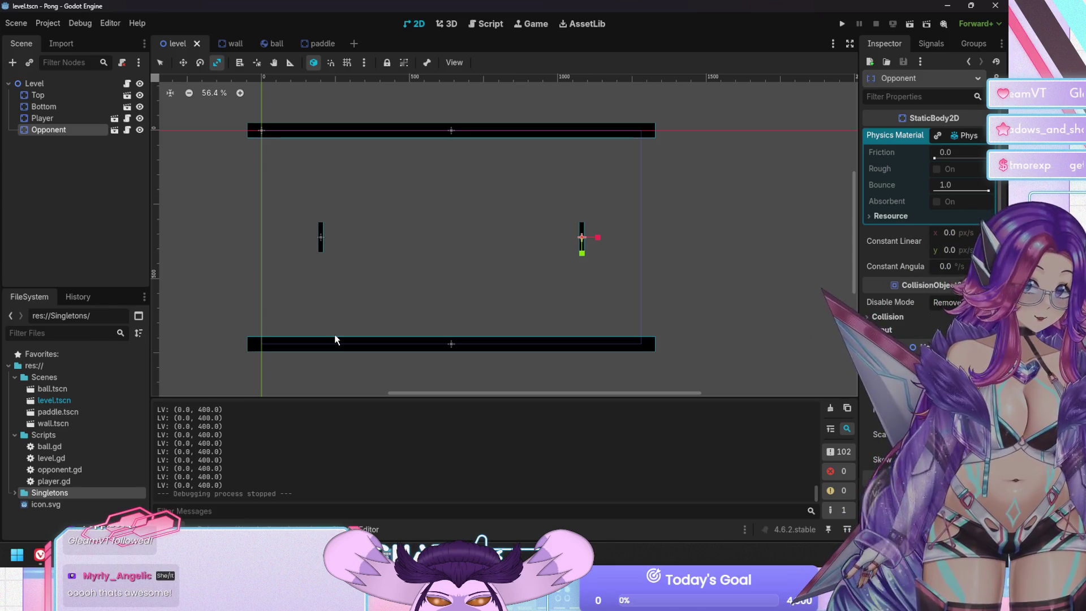
key(F5)
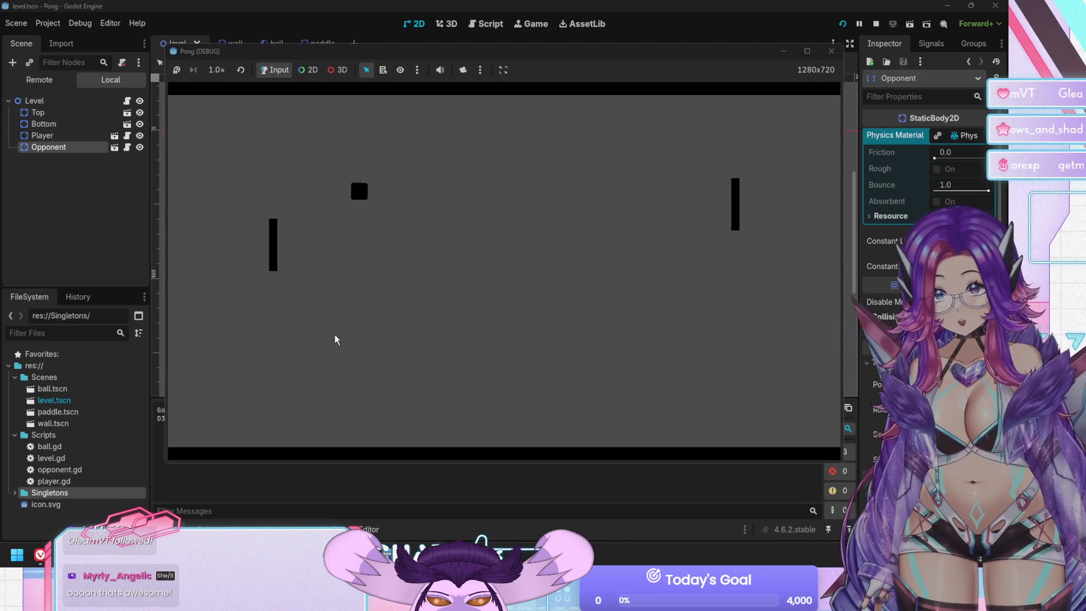
key(Up)
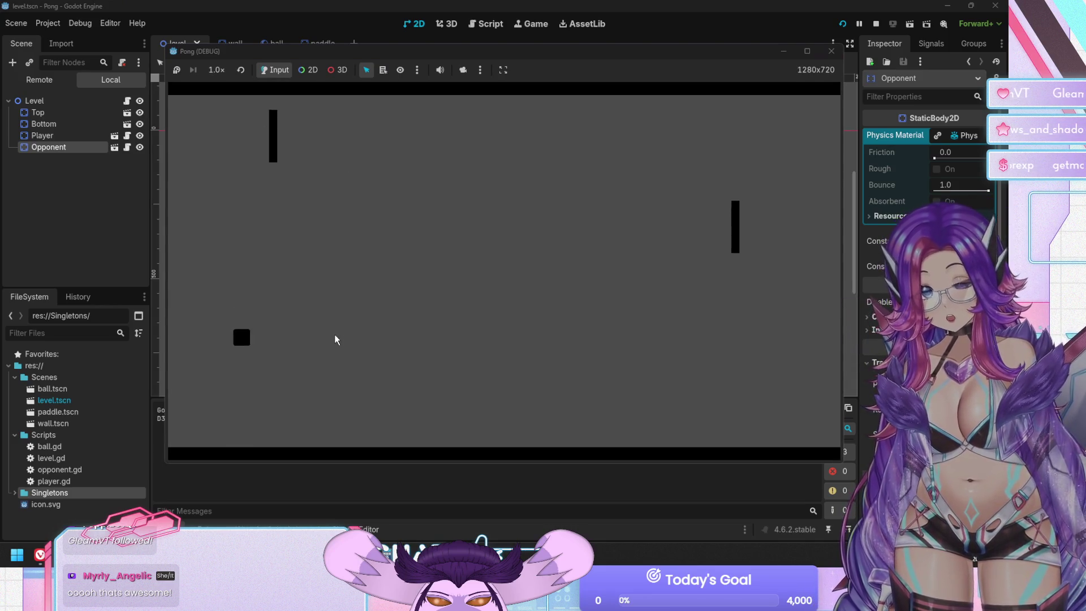
key(F5)
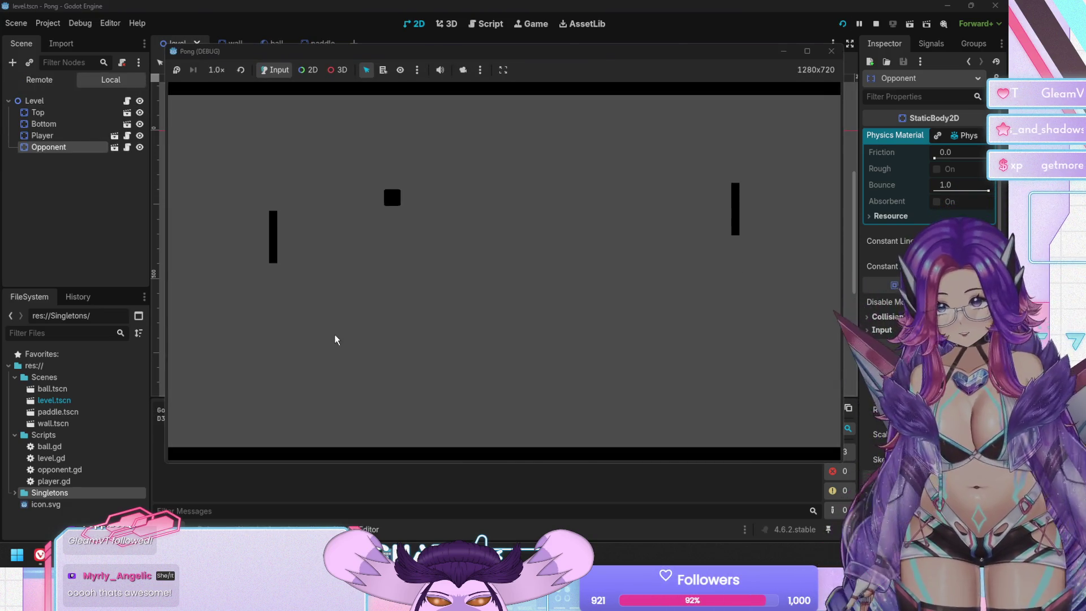
key(Up)
key(Down)
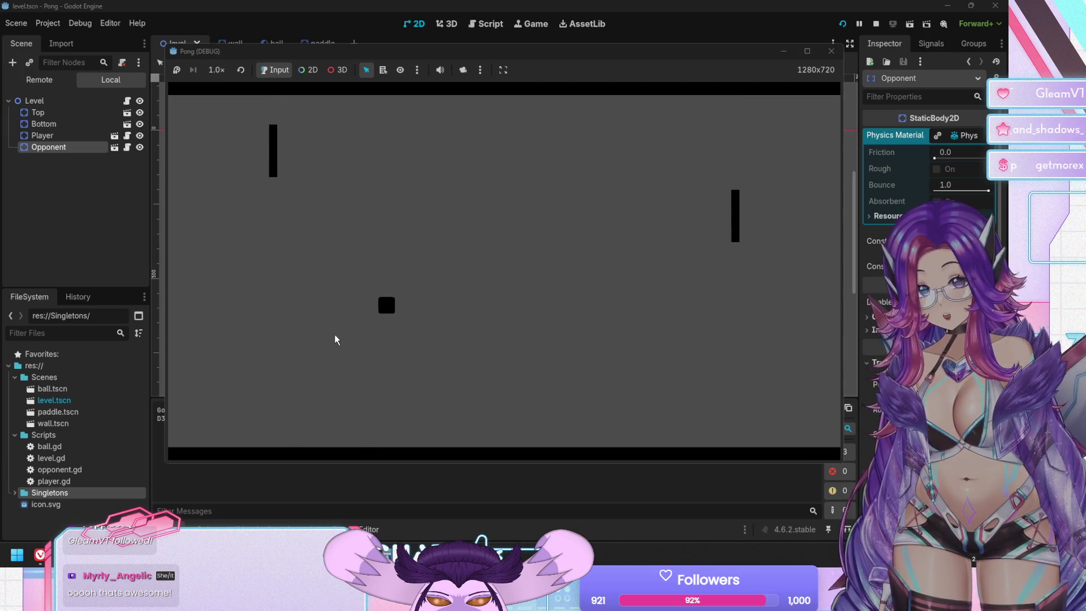
key(Down)
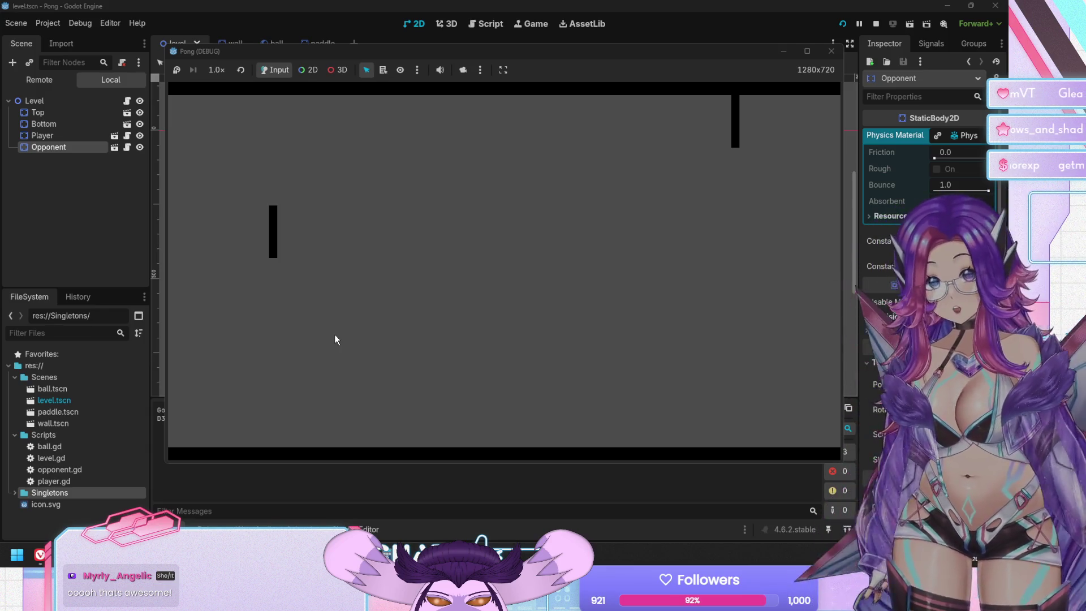
key(Down)
key(Down)
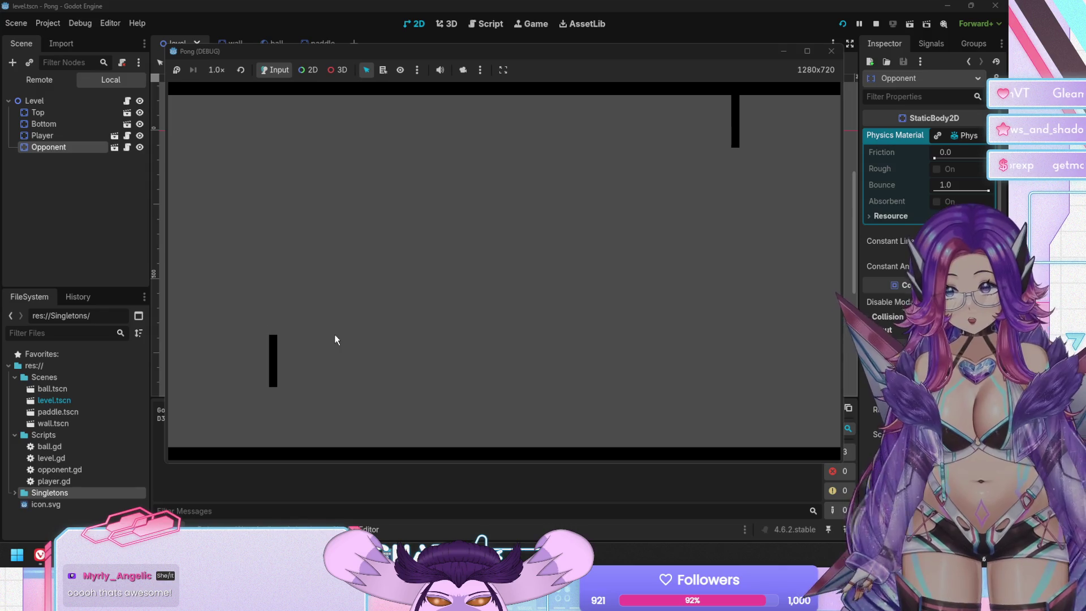
key(Up)
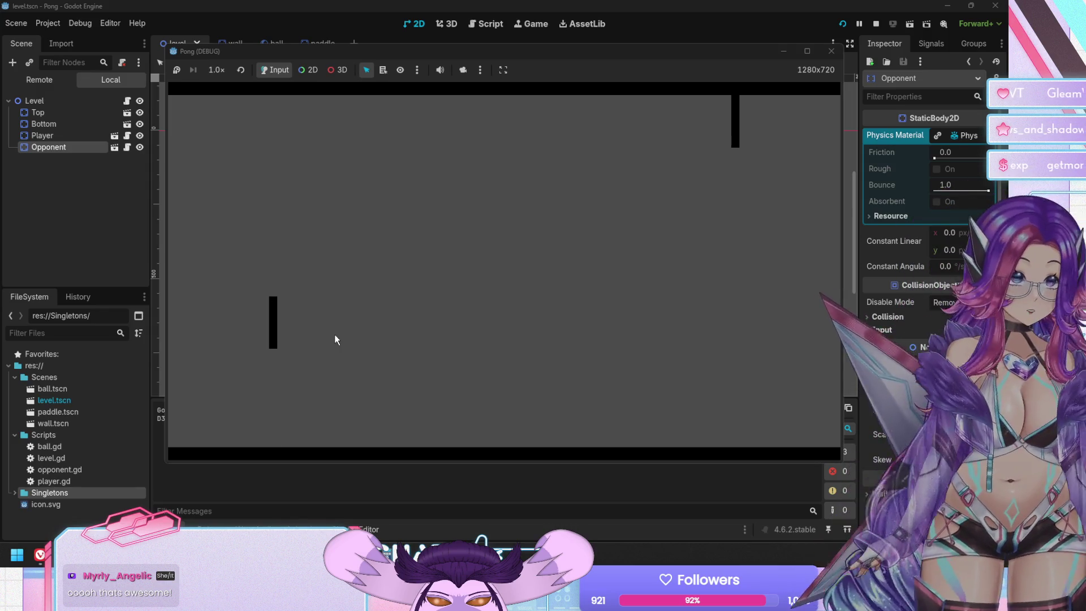
key(Down)
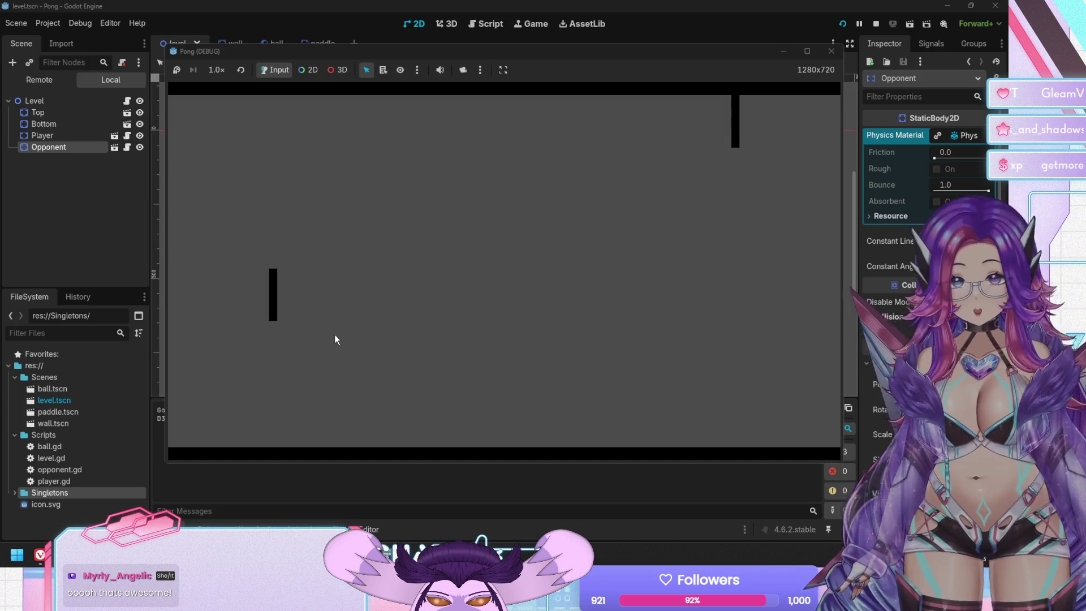
key(F8)
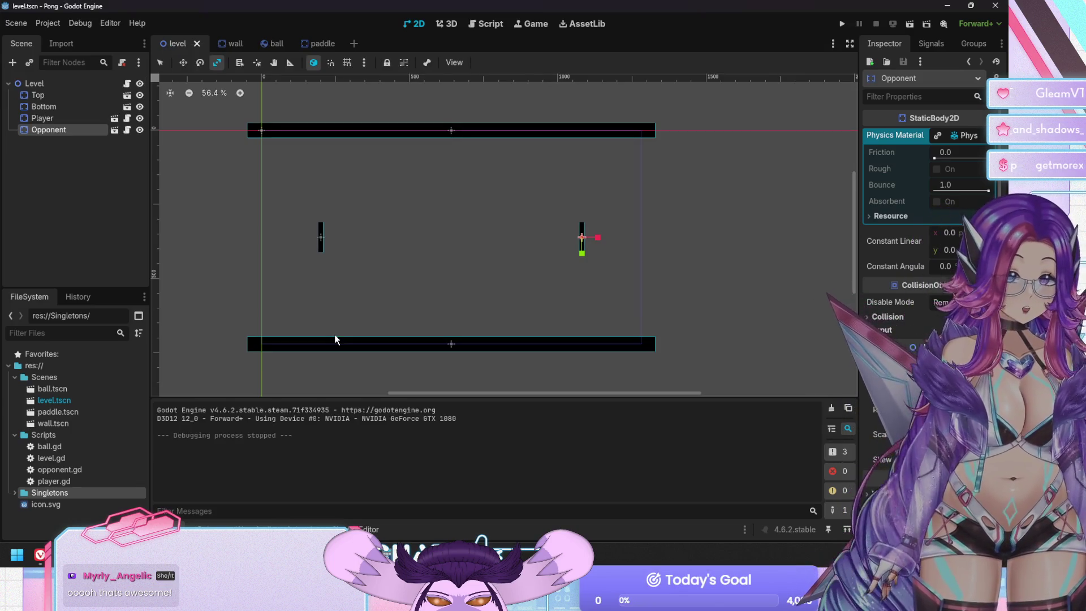